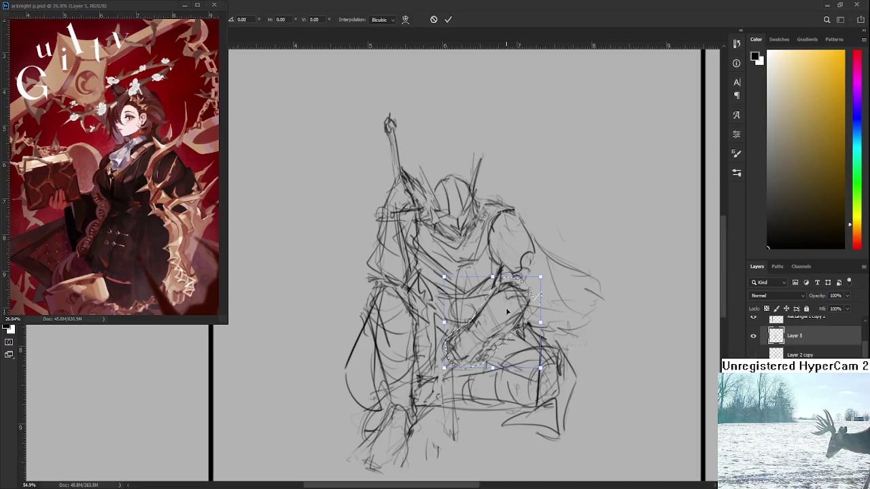
# Shift the selected lower-arm strokes up and left, then add a dark sketch stroke to the figure.
pyautogui.moveTo(537, 314); pyautogui.dragTo(520, 292)
pyautogui.press('b')
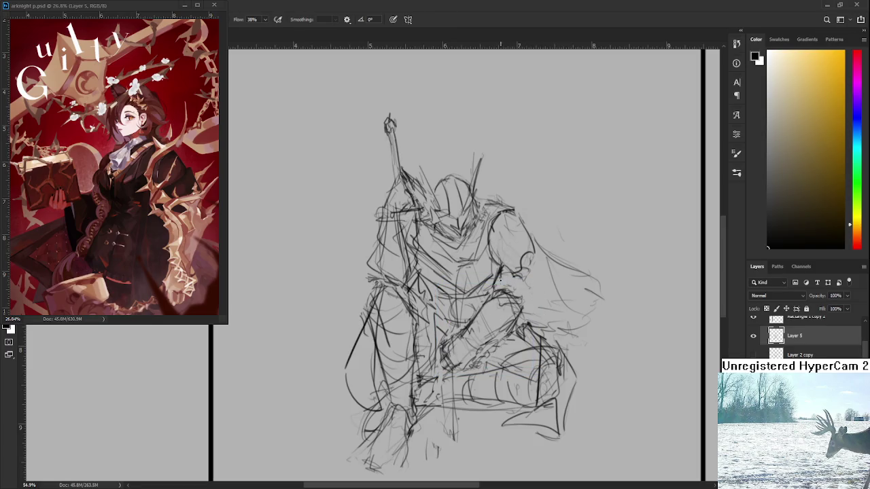
pyautogui.moveTo(523, 291); pyautogui.dragTo(502, 299)
# Reposition the lasso-selected helmeted head with Free Transform and commit it.
pyautogui.moveTo(448, 244)
pyautogui.mouseDown()
pyautogui.moveTo(453, 272)
pyautogui.moveTo(425, 251)
pyautogui.moveTo(412, 163)
pyautogui.moveTo(495, 197)
pyautogui.moveTo(486, 238)
pyautogui.moveTo(470, 253)
pyautogui.mouseUp()
pyautogui.hotkey('ctrl', 't')
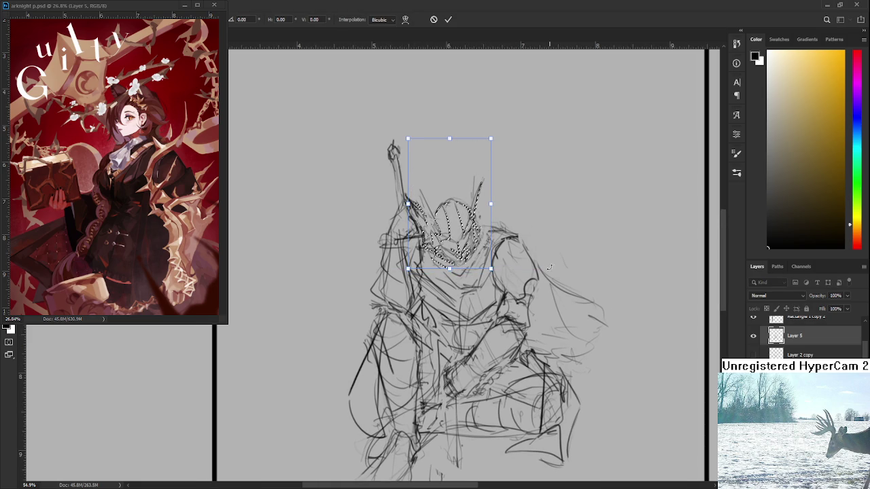
pyautogui.press('Return')
pyautogui.press('b')
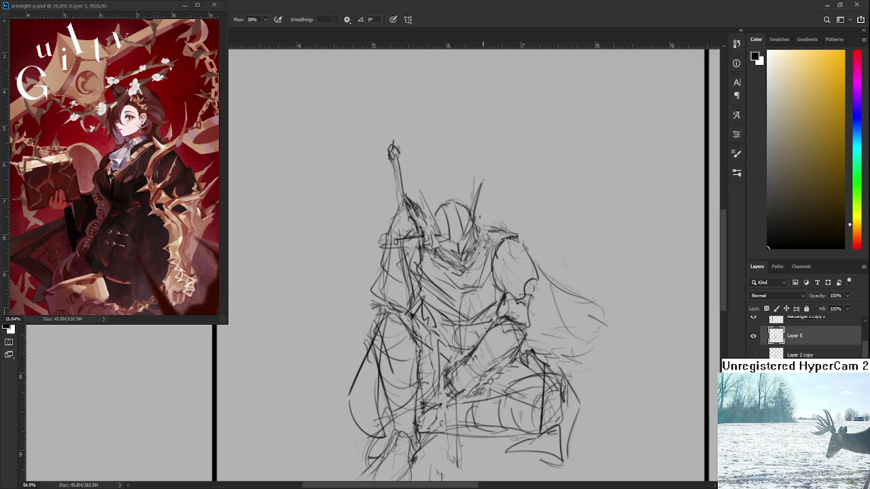
# Frame the knee area and sketch loose strokes around the knight's knee and armor plates.
pyautogui.scroll(-2, 483, 263)
pyautogui.scroll(-2, 478, 264)
pyautogui.scroll(2, 343, 299)
pyautogui.scroll(1, 343, 299)
pyautogui.scroll(1, 343, 299)
pyautogui.scroll(1, 343, 299)
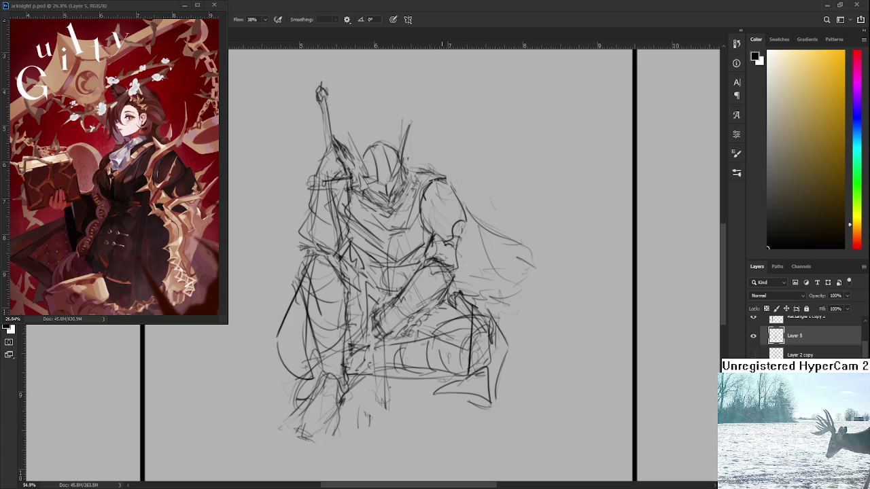
pyautogui.moveTo(461, 258); pyautogui.dragTo(452, 303)
pyautogui.moveTo(441, 275); pyautogui.dragTo(434, 262)
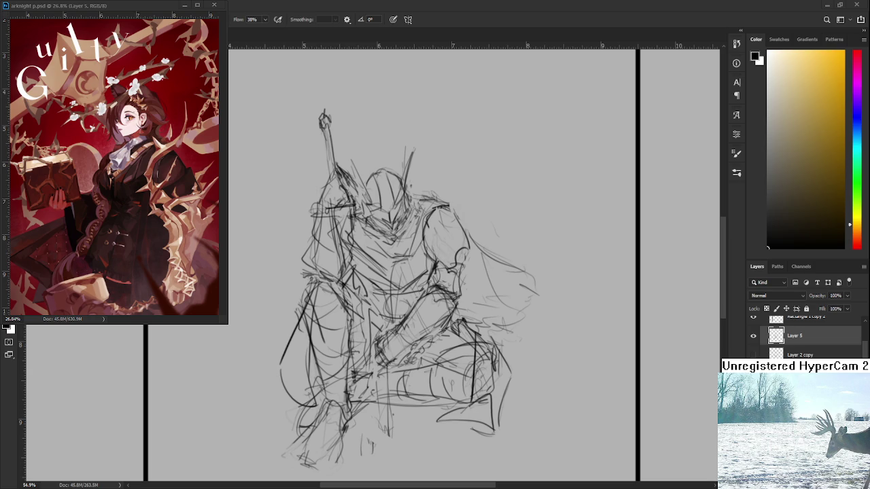
pyautogui.scroll(-2, 421, 338)
# Add short faint strokes near the knight's face and helmet.
pyautogui.scroll(-1, 422, 338)
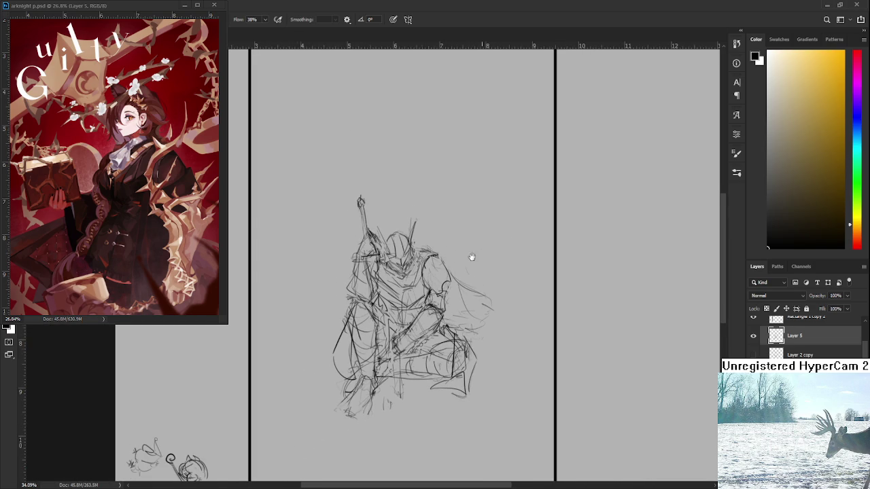
pyautogui.moveTo(470, 256); pyautogui.dragTo(478, 277)
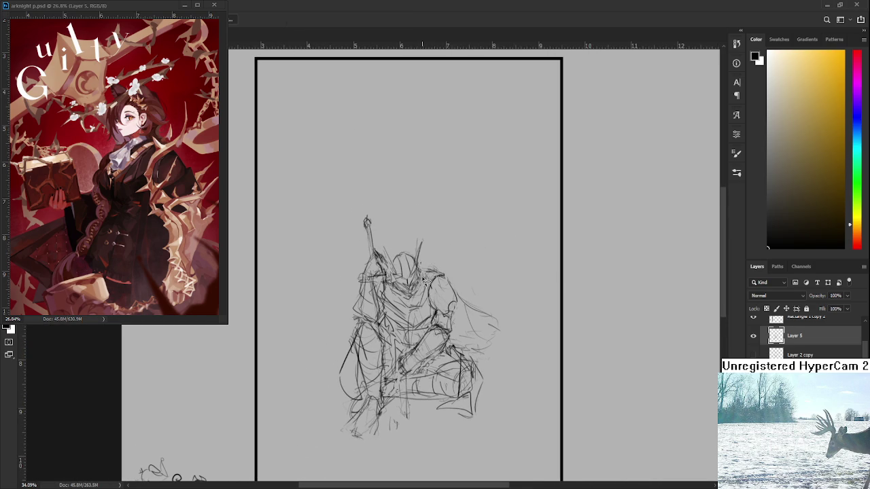
pyautogui.moveTo(441, 318); pyautogui.dragTo(438, 310)
pyautogui.press('b')
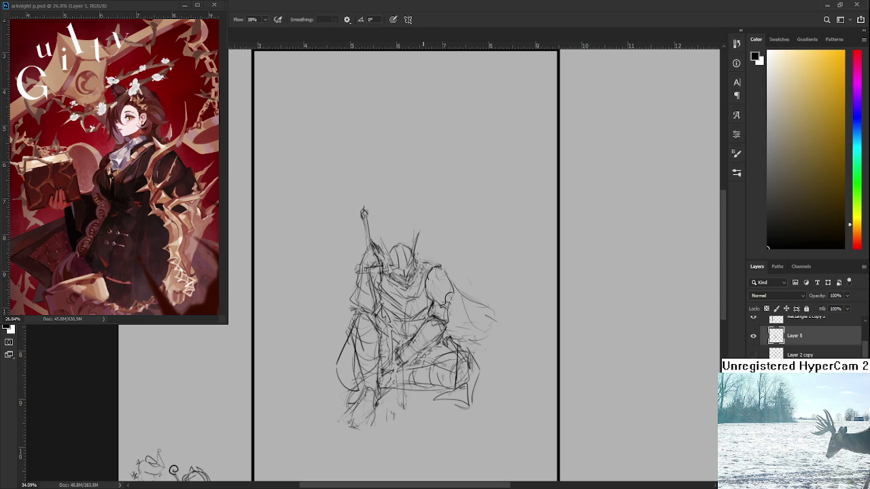
pyautogui.moveTo(430, 257); pyautogui.dragTo(417, 265)
pyautogui.press('z')
pyautogui.press('b')
pyautogui.moveTo(424, 264); pyautogui.dragTo(433, 258)
pyautogui.scroll(-1, 438, 289)
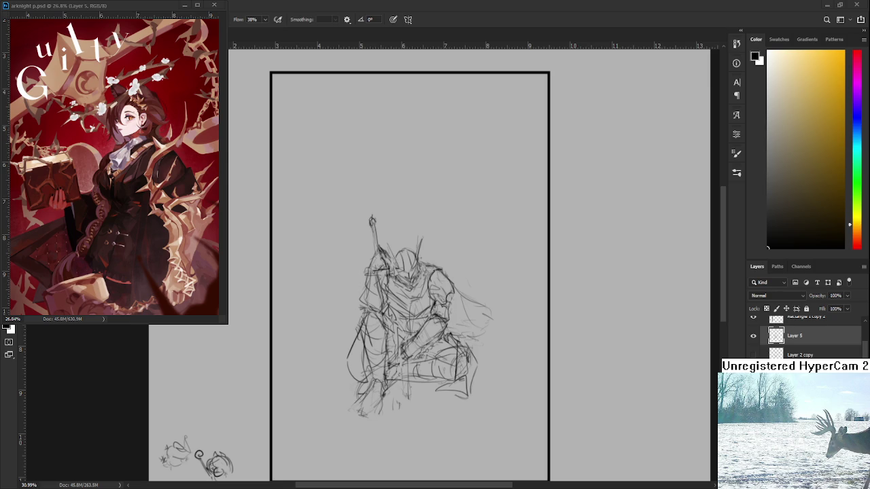
pyautogui.scroll(2, 416, 276)
# Erase the stray sketch lines beside the knight's torso.
pyautogui.press('e')
pyautogui.moveTo(381, 294)
pyautogui.mouseDown()
pyautogui.moveTo(406, 303)
pyautogui.moveTo(415, 287)
pyautogui.moveTo(415, 312)
pyautogui.mouseUp()
pyautogui.press('b')
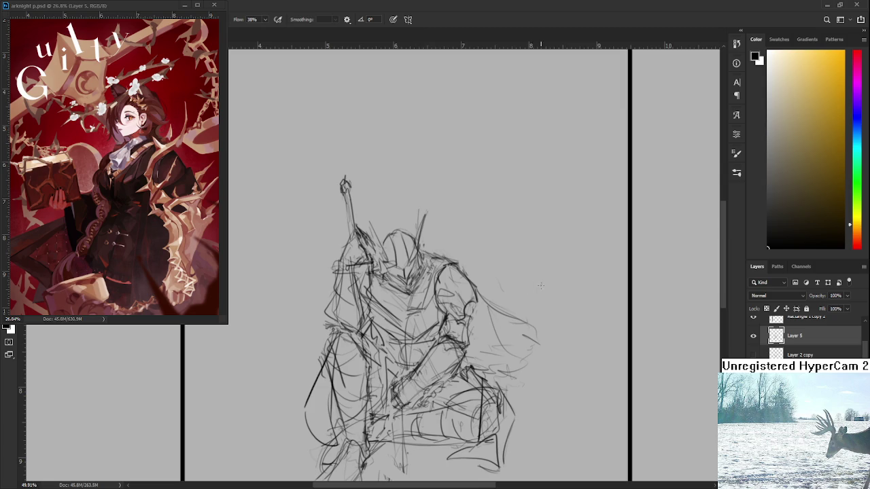
# Sketch strokes on the mid-body and lower legs and darken the right knee line.
pyautogui.scroll(-2, 534, 281)
pyautogui.scroll(-2, 533, 280)
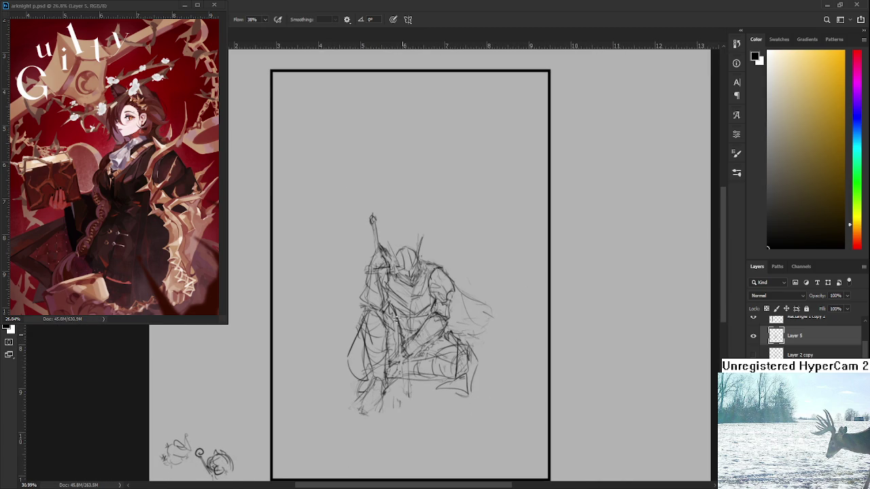
pyautogui.moveTo(412, 362); pyautogui.dragTo(422, 379)
pyautogui.moveTo(403, 305); pyautogui.dragTo(392, 342)
pyautogui.moveTo(406, 314)
pyautogui.mouseDown()
pyautogui.moveTo(398, 364)
pyautogui.moveTo(438, 393)
pyautogui.mouseUp()
pyautogui.moveTo(407, 364); pyautogui.dragTo(445, 384)
pyautogui.moveTo(439, 321); pyautogui.dragTo(424, 348)
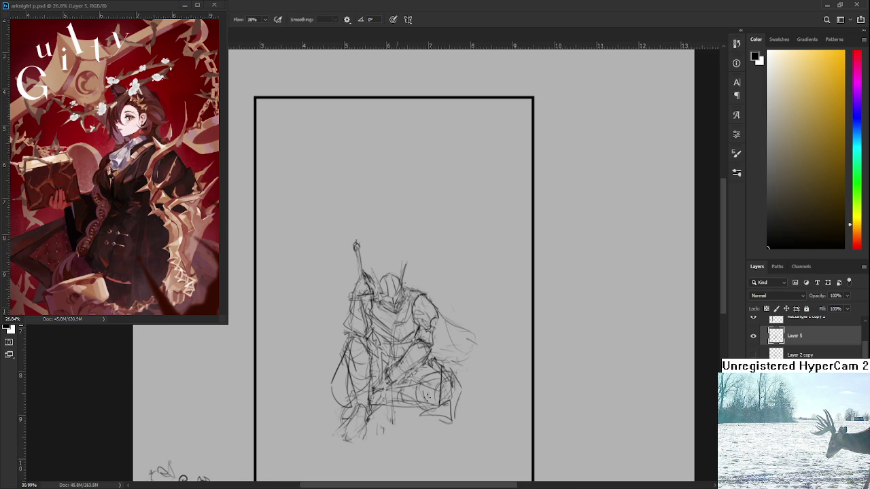
pyautogui.moveTo(440, 376); pyautogui.dragTo(438, 410)
pyautogui.press('e')
pyautogui.press('b')
pyautogui.press('e')
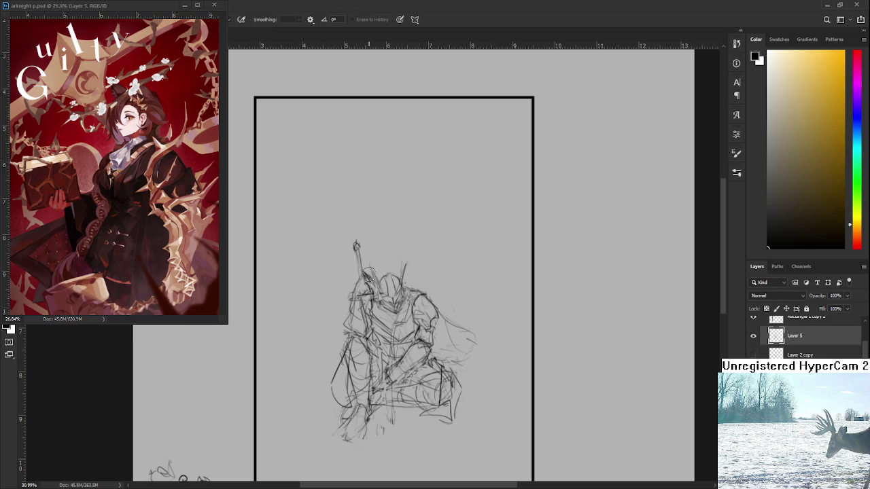
pyautogui.moveTo(450, 327)
pyautogui.mouseDown()
pyautogui.moveTo(421, 303)
pyautogui.moveTo(436, 324)
pyautogui.mouseUp()
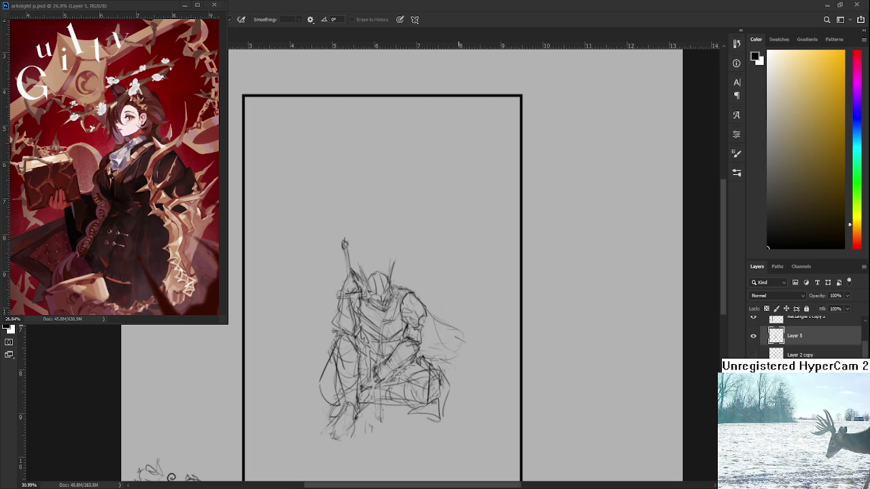
pyautogui.moveTo(380, 326); pyautogui.dragTo(411, 288)
# Add small refining strokes to the knight's torso and hip.
pyautogui.press('b')
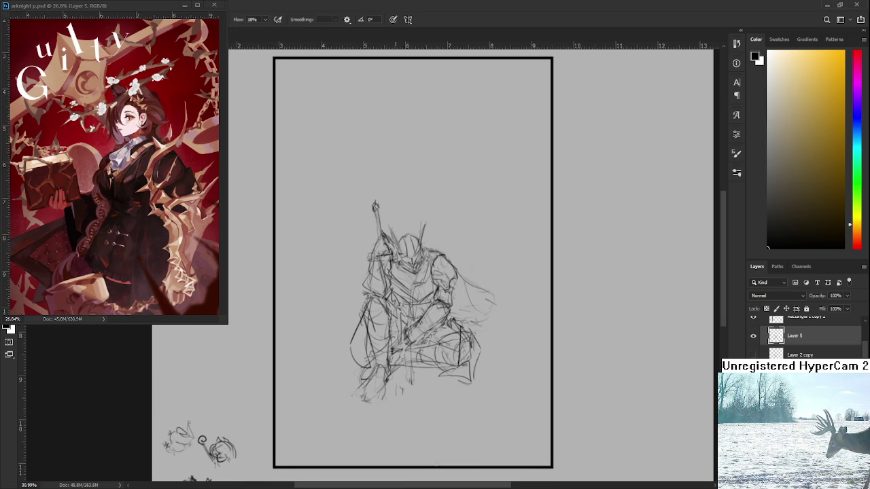
pyautogui.moveTo(402, 324)
pyautogui.mouseDown()
pyautogui.moveTo(394, 344)
pyautogui.moveTo(395, 321)
pyautogui.moveTo(415, 313)
pyautogui.moveTo(396, 303)
pyautogui.moveTo(435, 291)
pyautogui.moveTo(411, 303)
pyautogui.mouseUp()
pyautogui.scroll(1, 426, 304)
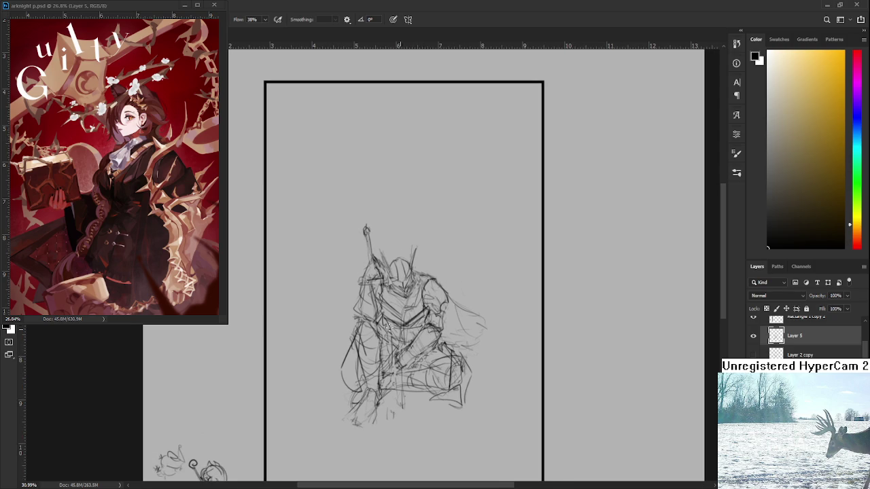
pyautogui.scroll(2, 449, 298)
pyautogui.scroll(2, 435, 299)
pyautogui.scroll(-1, 394, 299)
pyautogui.scroll(-2, 394, 299)
pyautogui.scroll(3, 394, 299)
pyautogui.scroll(1, 394, 299)
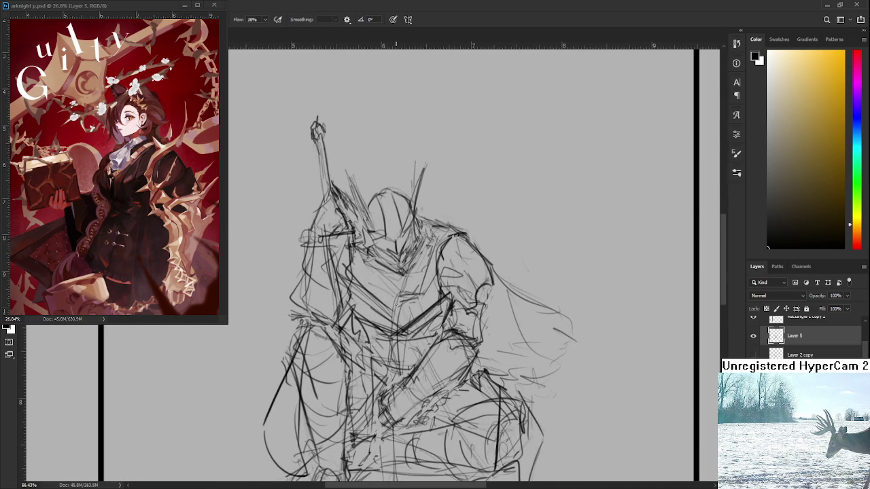
pyautogui.scroll(-1, 397, 305)
pyautogui.scroll(-1, 408, 316)
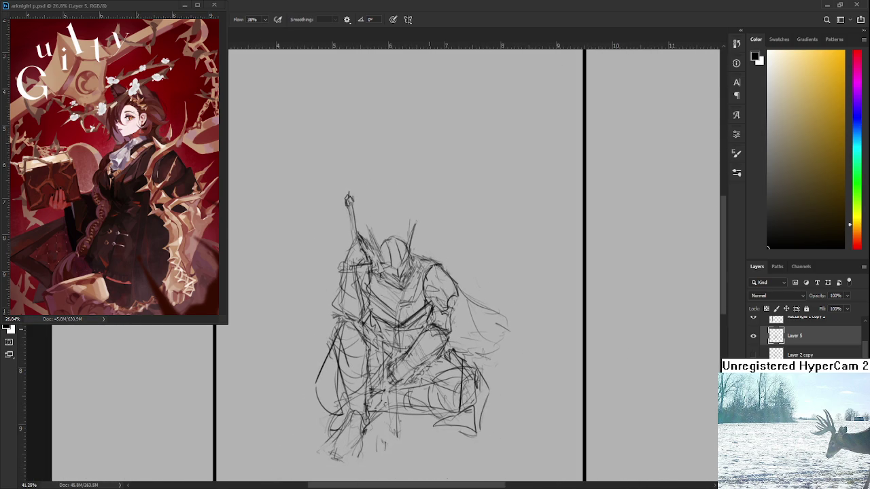
pyautogui.scroll(-1, 430, 329)
# Add a short mark on the knight's right side.
pyautogui.press('e')
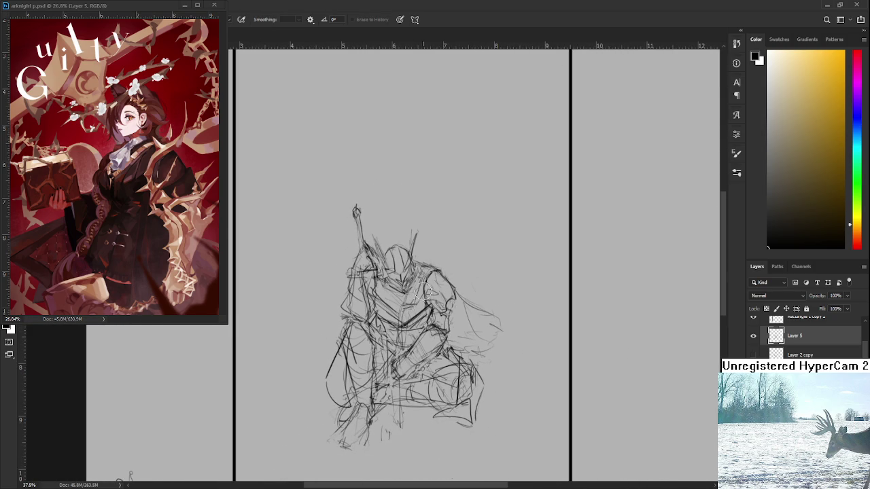
pyautogui.press('b')
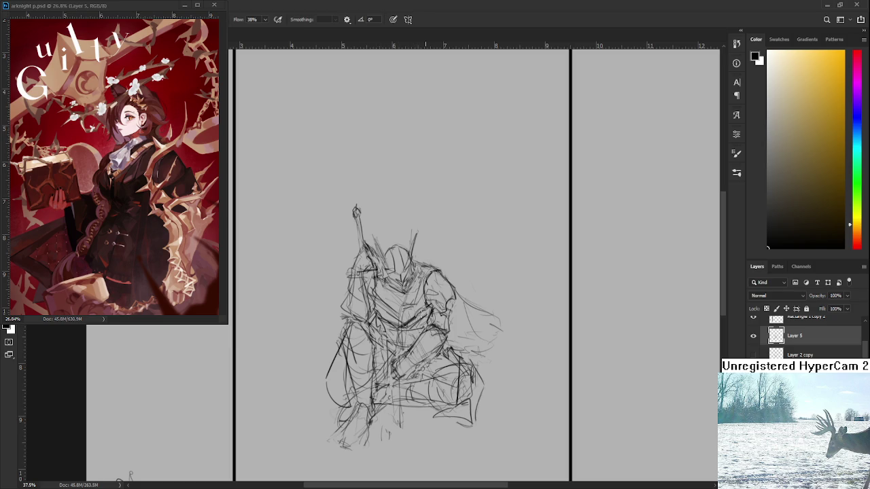
pyautogui.press('e')
pyautogui.press('b')
pyautogui.moveTo(382, 293); pyautogui.dragTo(380, 299)
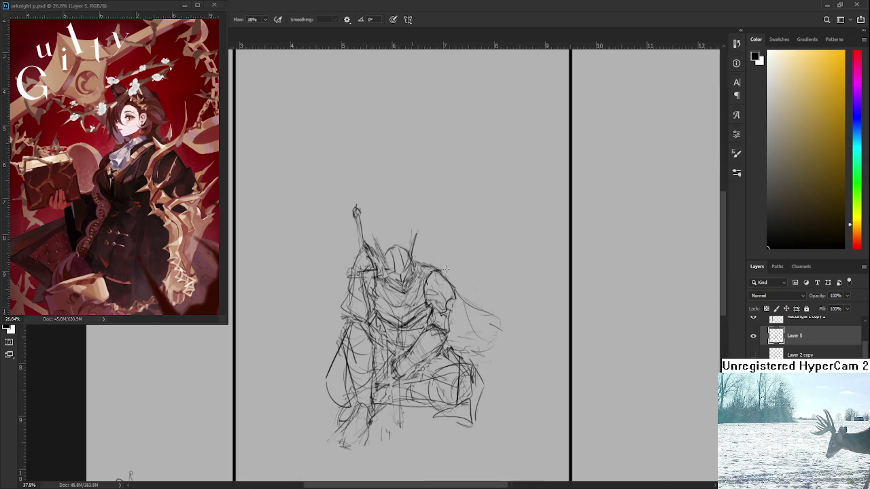
pyautogui.moveTo(354, 445); pyautogui.dragTo(363, 380)
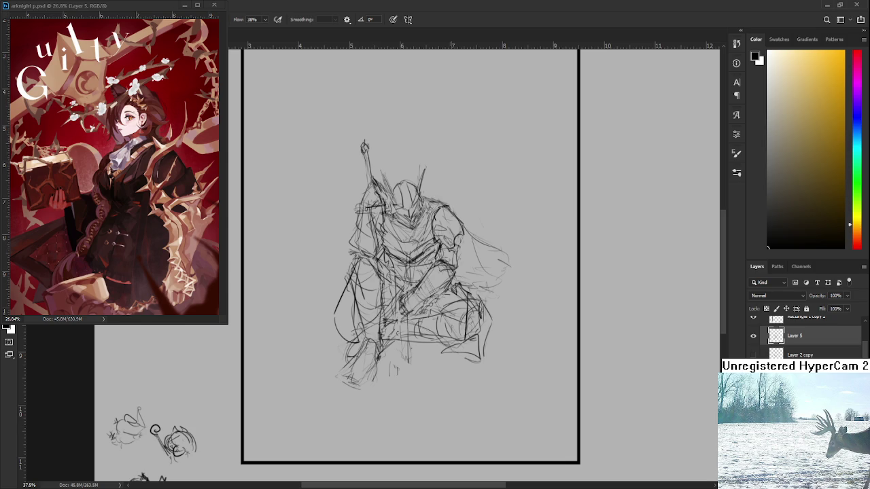
# Retry the vertical leg stroke until one dark line remains, and mark the arm.
pyautogui.scroll(-1, 443, 180)
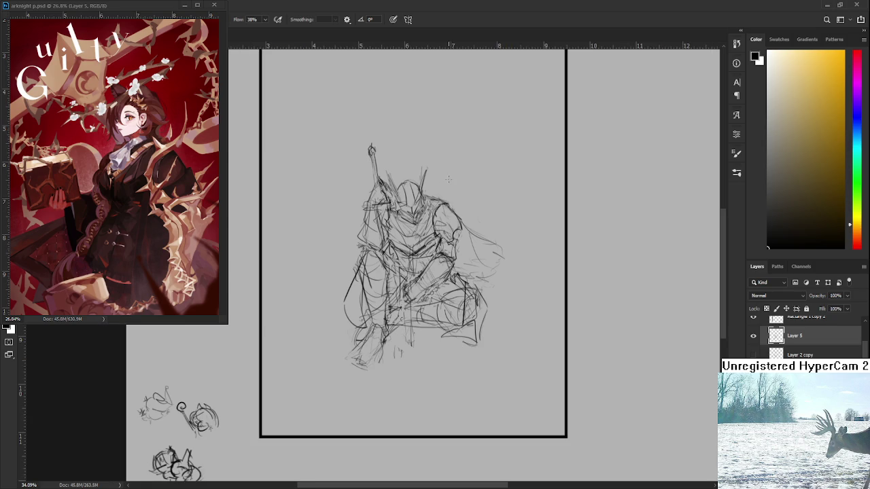
pyautogui.moveTo(448, 179); pyautogui.dragTo(456, 193)
pyautogui.moveTo(398, 314)
pyautogui.mouseDown()
pyautogui.moveTo(408, 386)
pyautogui.moveTo(400, 371)
pyautogui.mouseUp()
pyautogui.hotkey('ctrl', 'z')
pyautogui.moveTo(399, 313); pyautogui.dragTo(405, 380)
pyautogui.hotkey('ctrl', 'z')
pyautogui.moveTo(398, 318); pyautogui.dragTo(411, 382)
pyautogui.hotkey('ctrl', 'z')
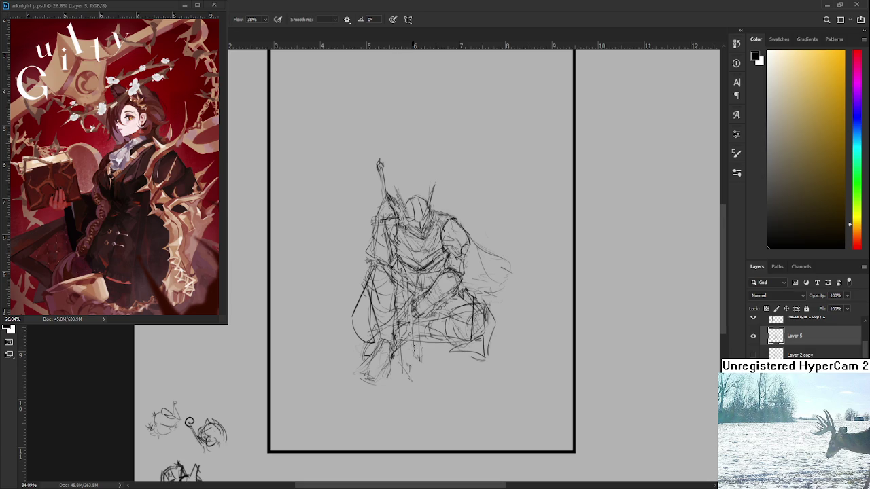
pyautogui.moveTo(408, 337); pyautogui.dragTo(410, 399)
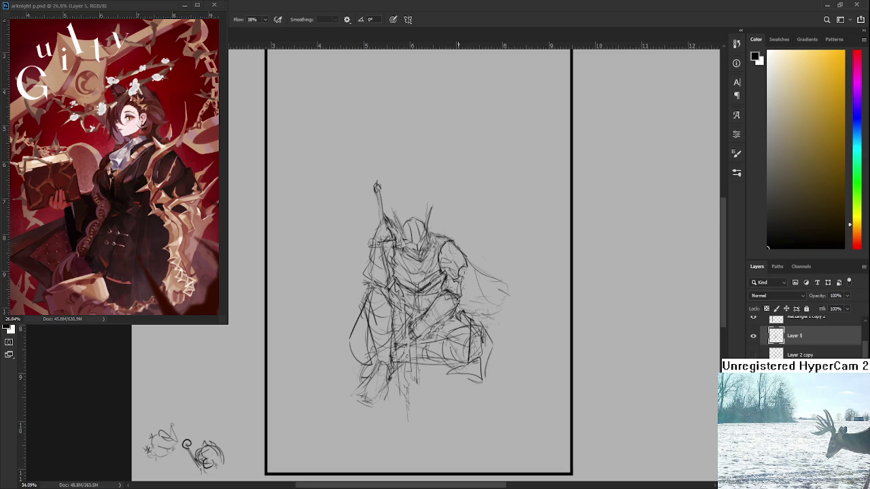
pyautogui.moveTo(462, 279); pyautogui.dragTo(462, 290)
# Add small strokes to the knight's helmet crest.
pyautogui.moveTo(444, 277); pyautogui.dragTo(457, 314)
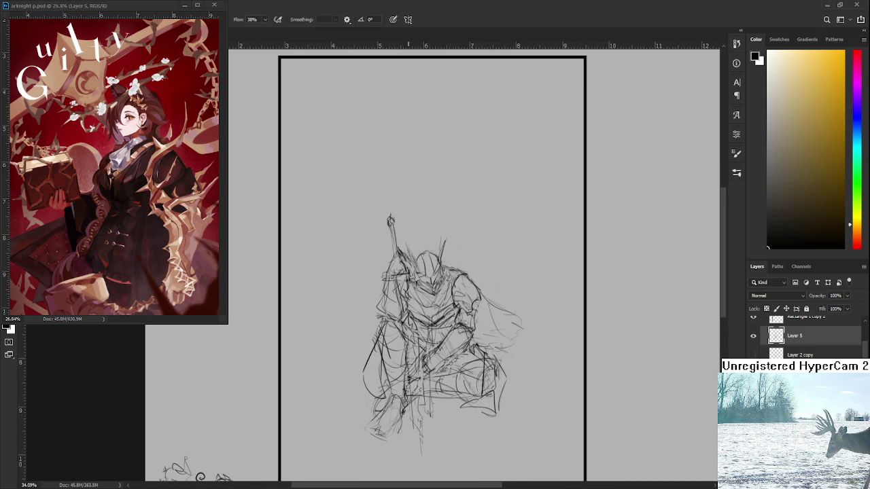
pyautogui.press('e')
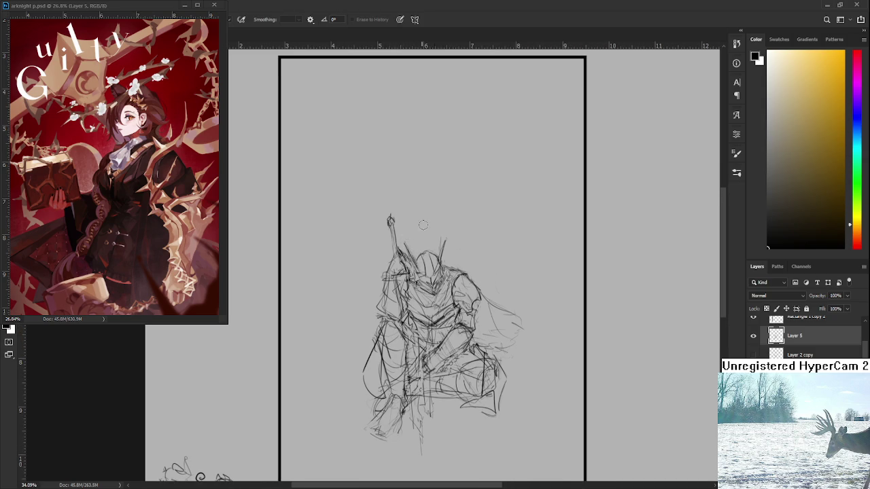
pyautogui.press('b')
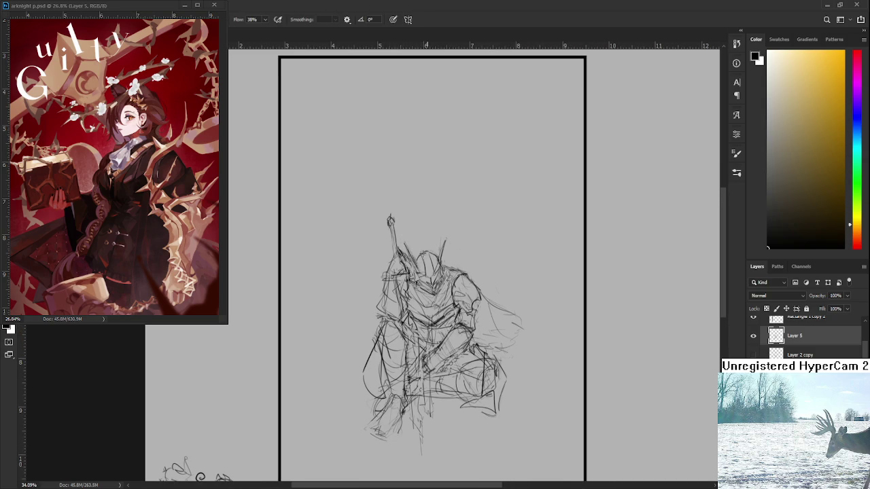
pyautogui.moveTo(429, 253); pyautogui.dragTo(441, 254)
pyautogui.press('e')
pyautogui.press('b')
pyautogui.scroll(-3, 493, 292)
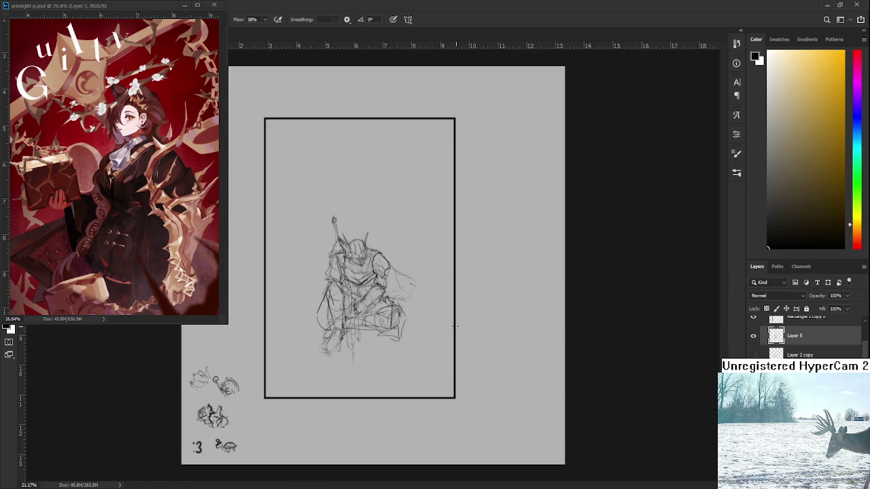
# Erase the stray lines below the knight figure.
pyautogui.scroll(3, 407, 306)
pyautogui.scroll(2, 355, 316)
pyautogui.moveTo(356, 316); pyautogui.dragTo(390, 296)
pyautogui.press('e')
pyautogui.moveTo(360, 367); pyautogui.dragTo(375, 414)
pyautogui.press('b')
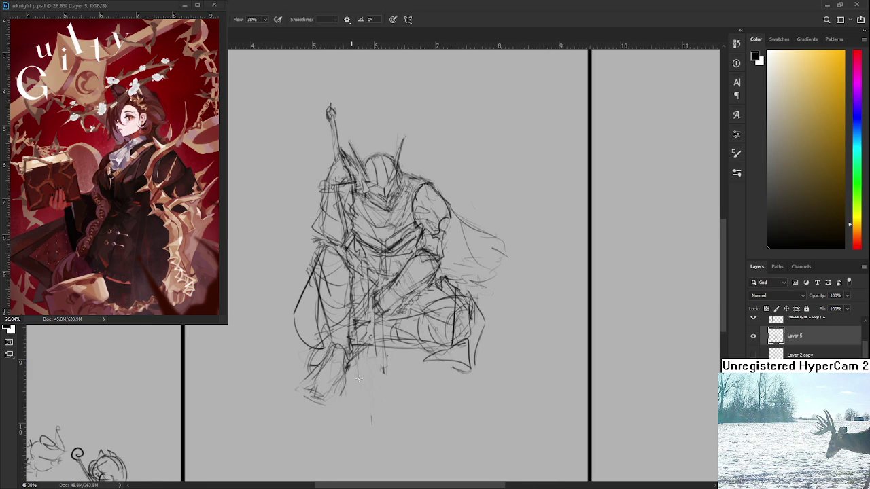
# Sketch and retry short strokes on the knight's lower legs.
pyautogui.moveTo(360, 360); pyautogui.dragTo(372, 390)
pyautogui.moveTo(357, 355)
pyautogui.mouseDown()
pyautogui.moveTo(375, 399)
pyautogui.moveTo(362, 374)
pyautogui.mouseUp()
pyautogui.hotkey('ctrl', 'z')
pyautogui.press('e')
pyautogui.moveTo(375, 407)
pyautogui.mouseDown()
pyautogui.moveTo(360, 374)
pyautogui.moveTo(372, 403)
pyautogui.mouseUp()
pyautogui.press('b')
pyautogui.moveTo(361, 374)
pyautogui.mouseDown()
pyautogui.moveTo(375, 403)
pyautogui.moveTo(367, 356)
pyautogui.mouseUp()
pyautogui.scroll(2, 401, 272)
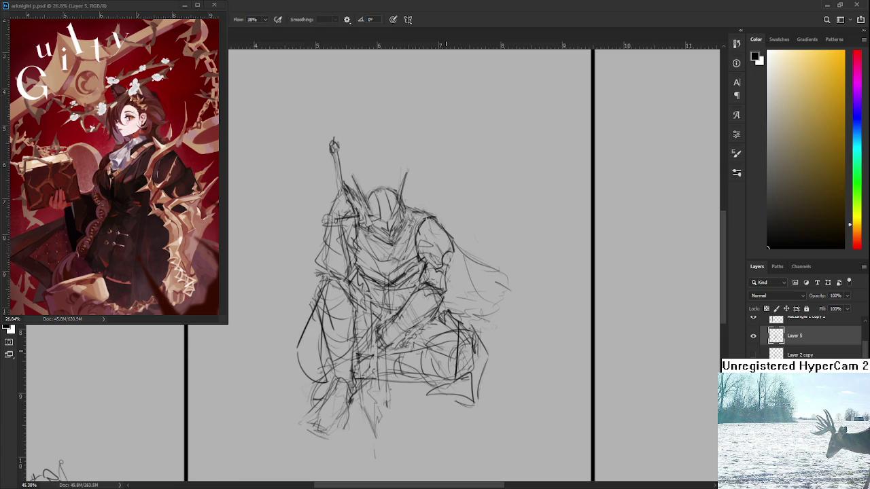
pyautogui.scroll(-5, 443, 331)
pyautogui.scroll(1, 421, 313)
pyautogui.scroll(-3, 394, 292)
pyautogui.scroll(3, 368, 268)
# Stretch the whole knight sketch slightly vertically with Free Transform and commit.
pyautogui.hotkey('ctrl', 't')
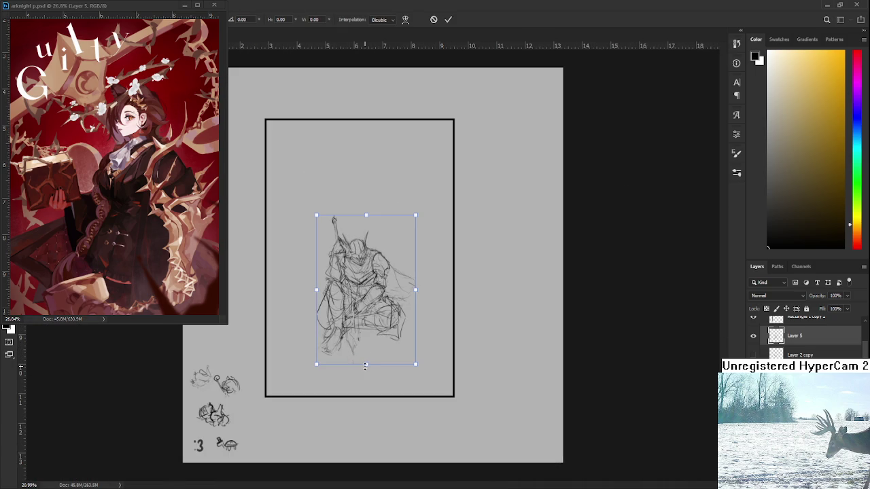
pyautogui.moveTo(366, 364); pyautogui.dragTo(371, 366)
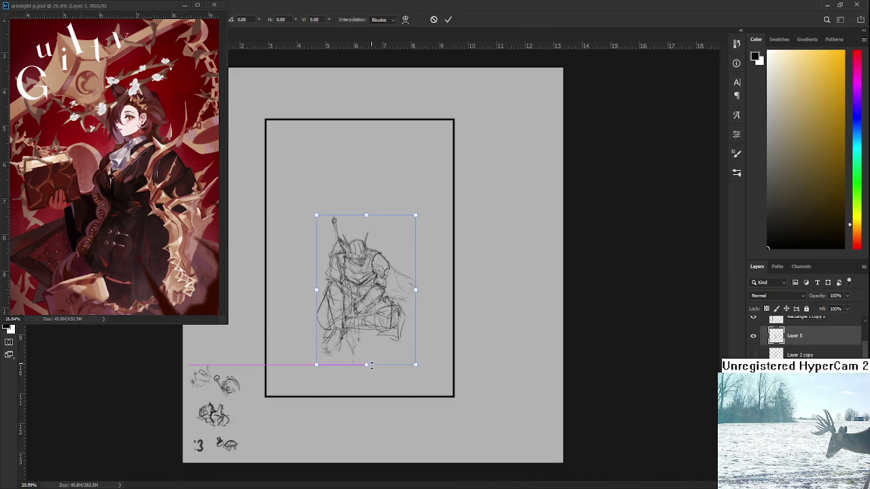
pyautogui.press('Return')
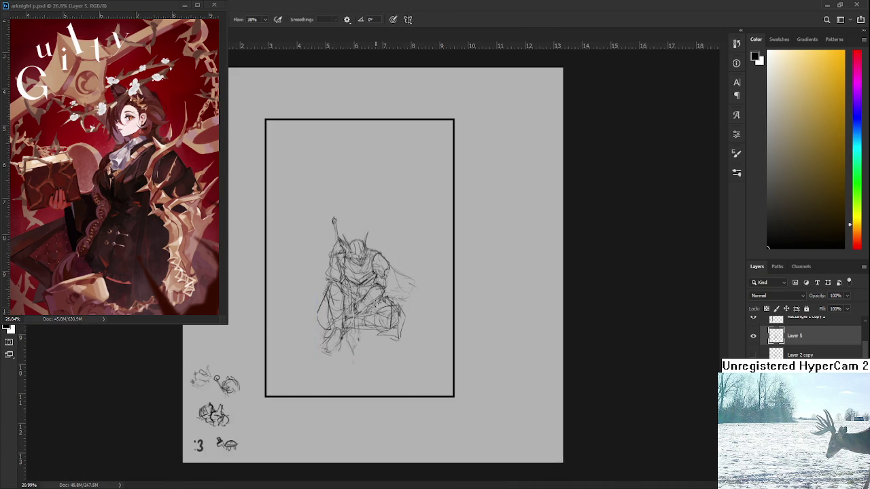
pyautogui.scroll(-2, 373, 265)
pyautogui.scroll(-1, 373, 272)
pyautogui.scroll(1, 373, 272)
pyautogui.scroll(1, 370, 269)
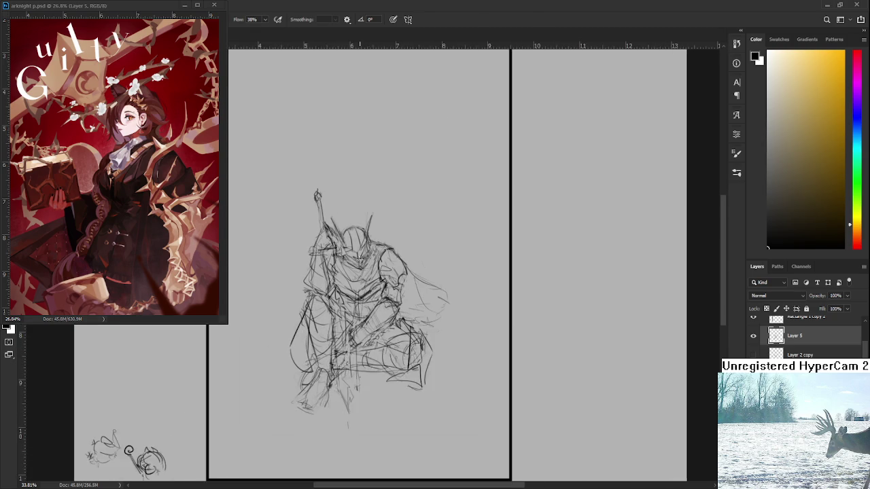
# Flip the canvas view horizontally so the sword sits right and the cape trails left.
pyautogui.scroll(1, 363, 262)
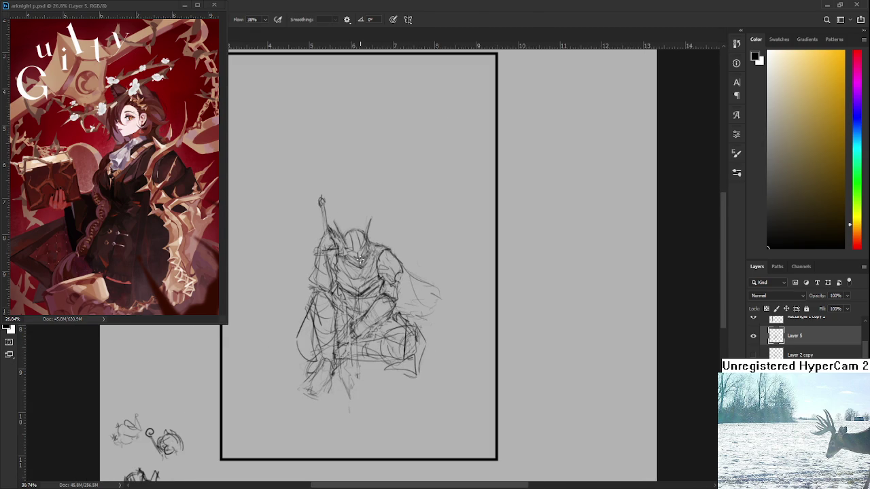
pyautogui.press('F6')
pyautogui.press('F6')
pyautogui.press('h')
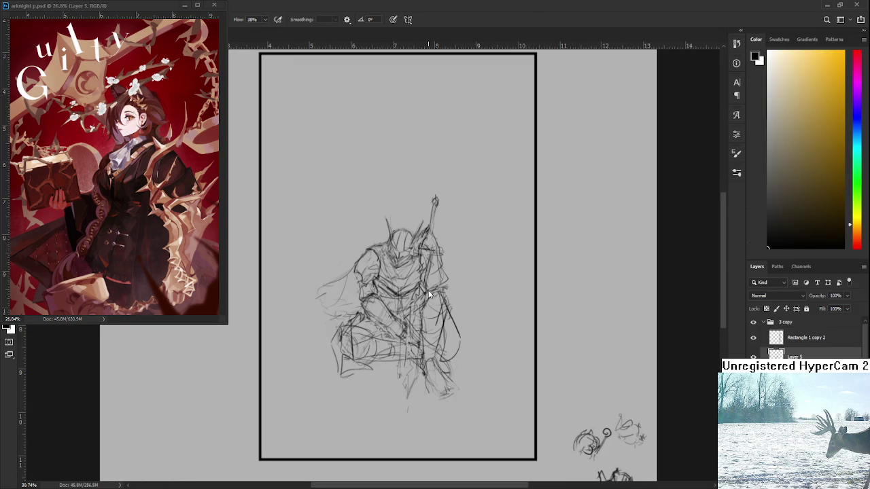
pyautogui.press('h')
pyautogui.press('h')
pyautogui.scroll(1, 379, 280)
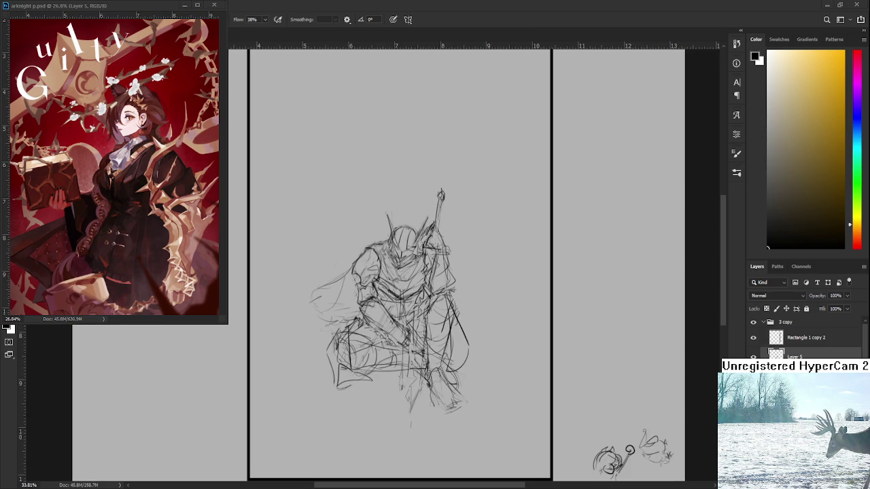
pyautogui.scroll(1, 359, 211)
# Zoom onto the upper body and draw reinforcing lines over the knight's shoulder and arm.
pyautogui.scroll(1, 358, 211)
pyautogui.scroll(1, 359, 211)
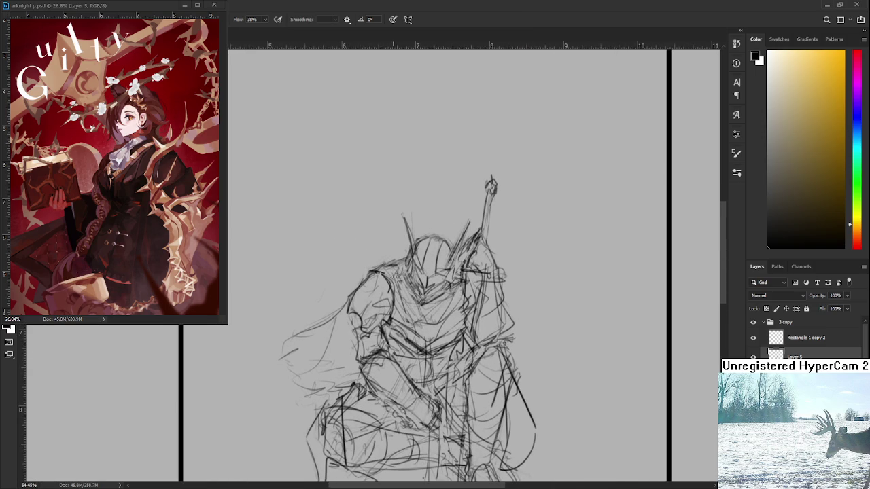
pyautogui.moveTo(361, 295); pyautogui.dragTo(368, 315)
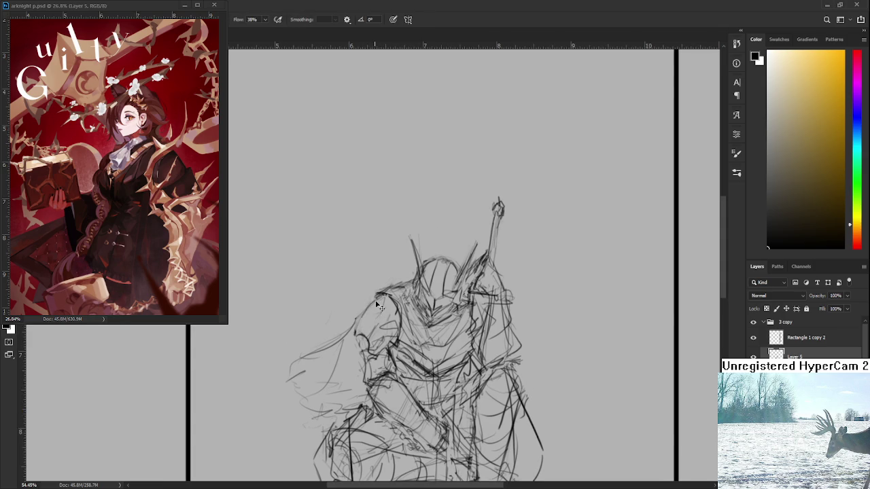
pyautogui.moveTo(363, 318)
pyautogui.mouseDown()
pyautogui.moveTo(367, 359)
pyautogui.moveTo(363, 345)
pyautogui.moveTo(376, 362)
pyautogui.mouseUp()
pyautogui.moveTo(376, 296)
pyautogui.mouseDown()
pyautogui.moveTo(386, 287)
pyautogui.moveTo(348, 332)
pyautogui.moveTo(392, 303)
pyautogui.mouseUp()
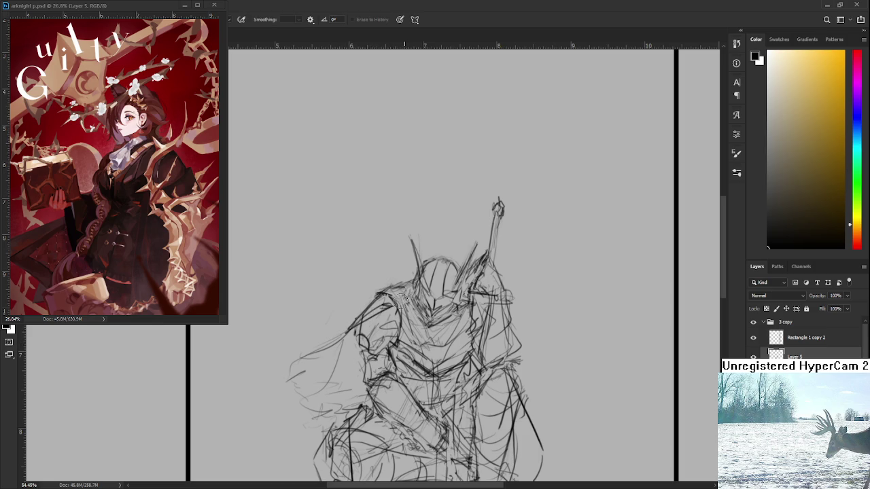
pyautogui.moveTo(390, 358); pyautogui.dragTo(386, 333)
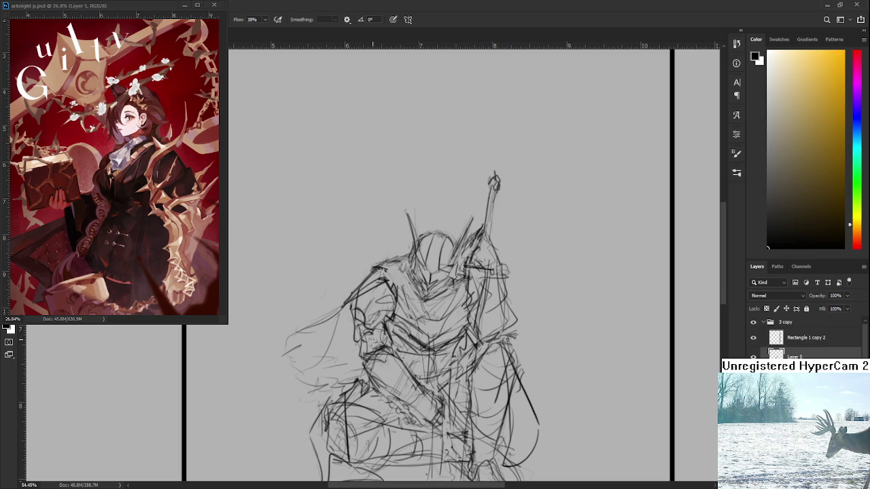
pyautogui.moveTo(400, 321)
pyautogui.mouseDown()
pyautogui.moveTo(397, 307)
pyautogui.moveTo(397, 314)
pyautogui.mouseUp()
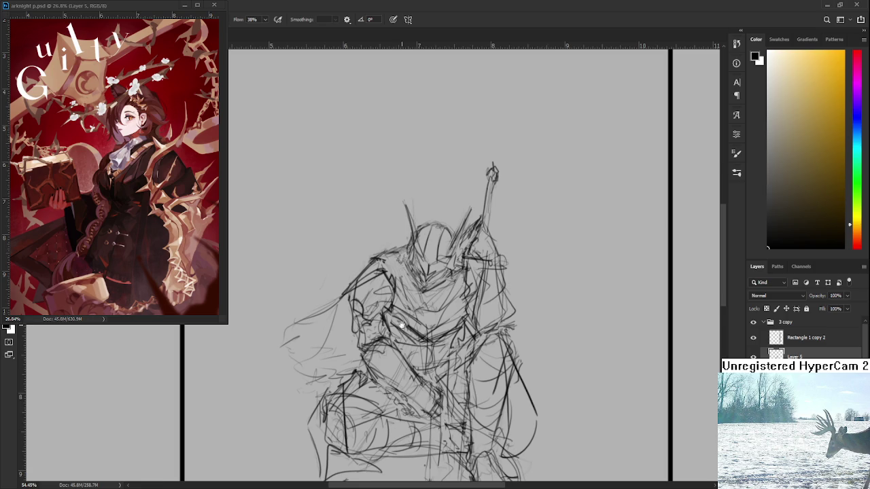
pyautogui.moveTo(401, 320); pyautogui.dragTo(404, 331)
pyautogui.press('e')
pyautogui.press('b')
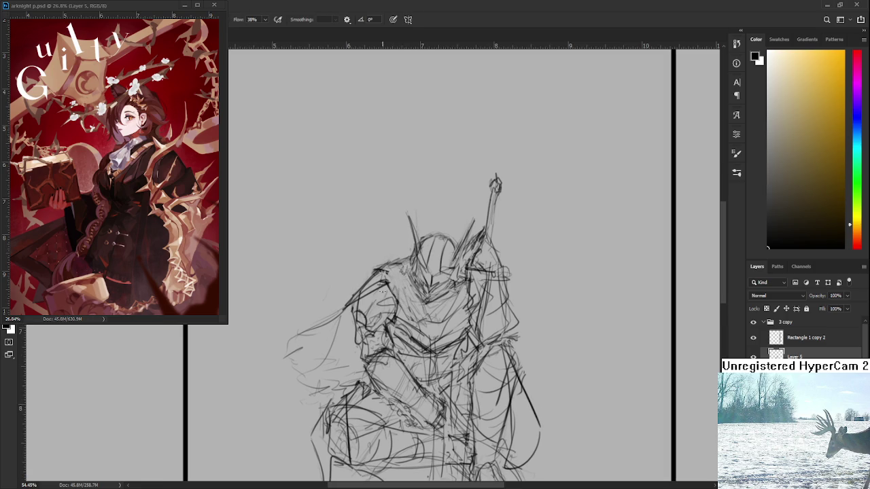
pyautogui.moveTo(394, 322); pyautogui.dragTo(386, 288)
pyautogui.scroll(-3, 455, 304)
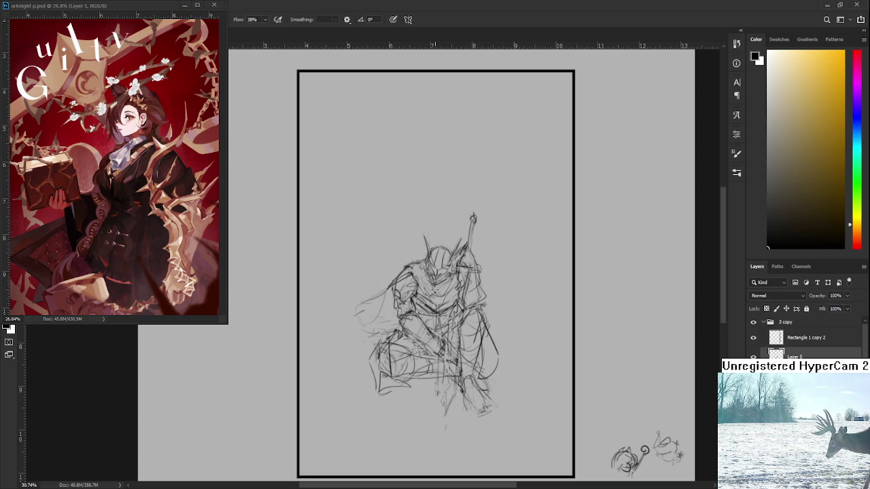
pyautogui.scroll(-2, 429, 392)
pyautogui.scroll(1, 376, 320)
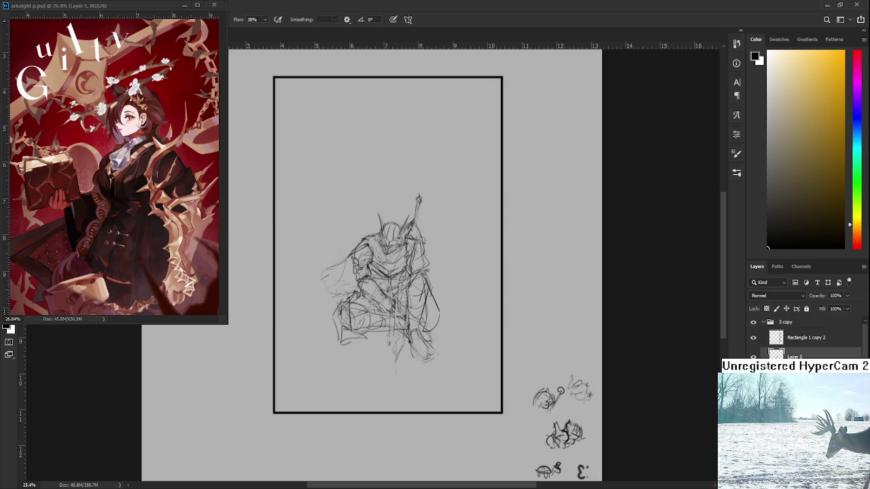
pyautogui.scroll(2, 377, 225)
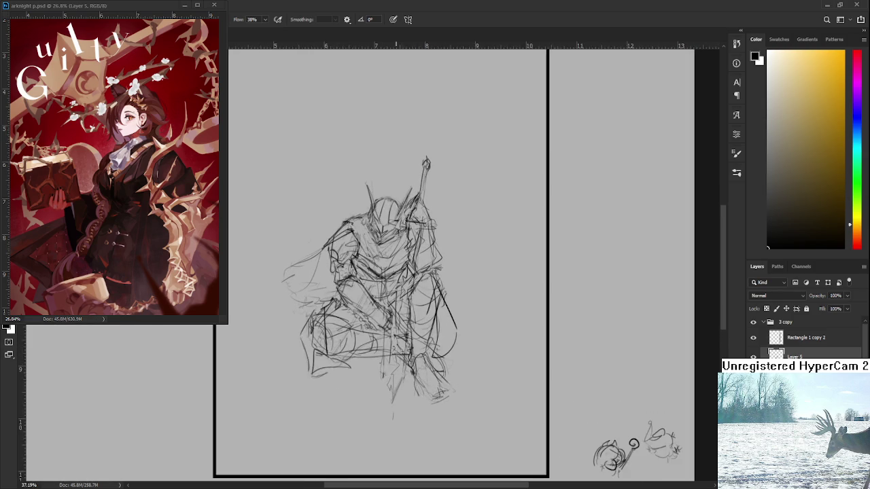
pyautogui.scroll(2, 377, 225)
pyautogui.scroll(2, 376, 225)
pyautogui.scroll(3, 406, 272)
pyautogui.scroll(3, 406, 273)
pyautogui.press('e')
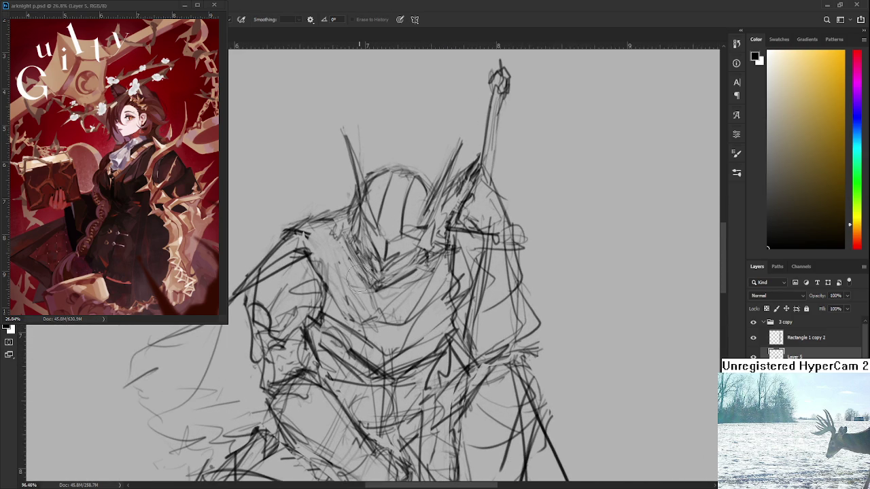
# Redraw the helmet's jaw line and add dark strokes around the chin and neck.
pyautogui.press('b')
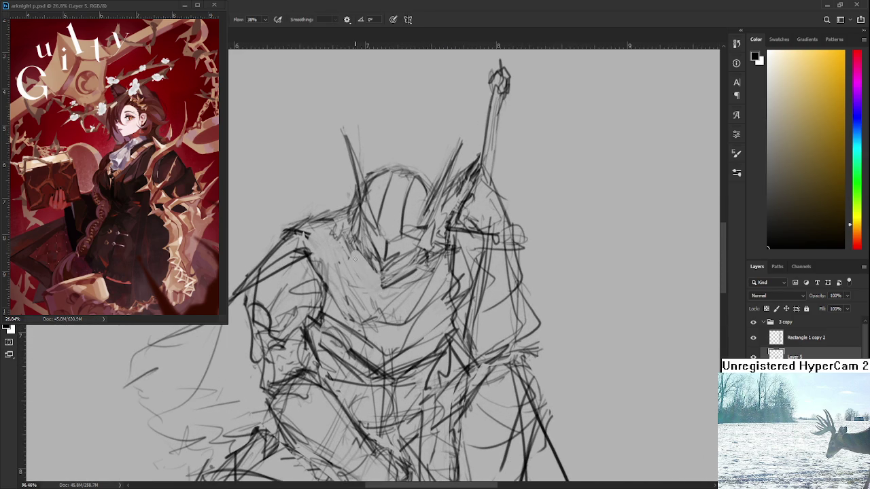
pyautogui.moveTo(358, 258)
pyautogui.mouseDown()
pyautogui.moveTo(370, 281)
pyautogui.moveTo(418, 275)
pyautogui.mouseUp()
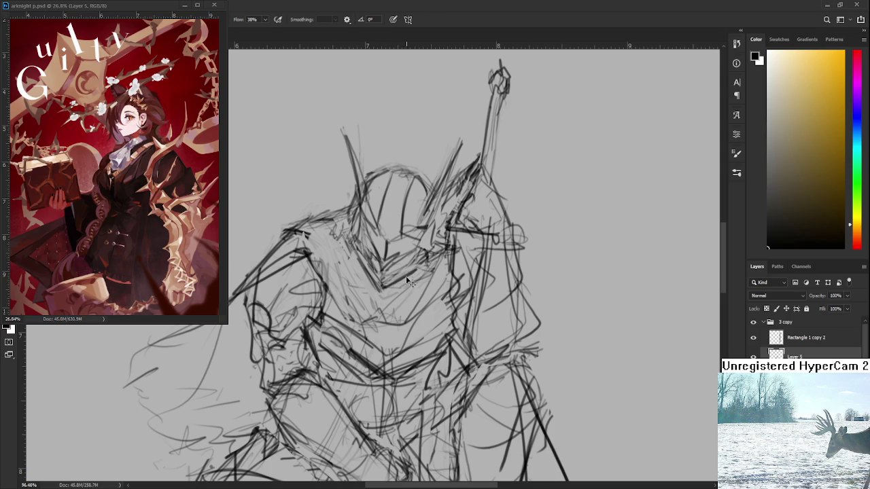
pyautogui.moveTo(344, 233); pyautogui.dragTo(367, 305)
pyautogui.hotkey('ctrl', 'z')
pyautogui.moveTo(343, 230); pyautogui.dragTo(365, 300)
pyautogui.moveTo(395, 283); pyautogui.dragTo(438, 263)
pyautogui.moveTo(393, 299); pyautogui.dragTo(418, 278)
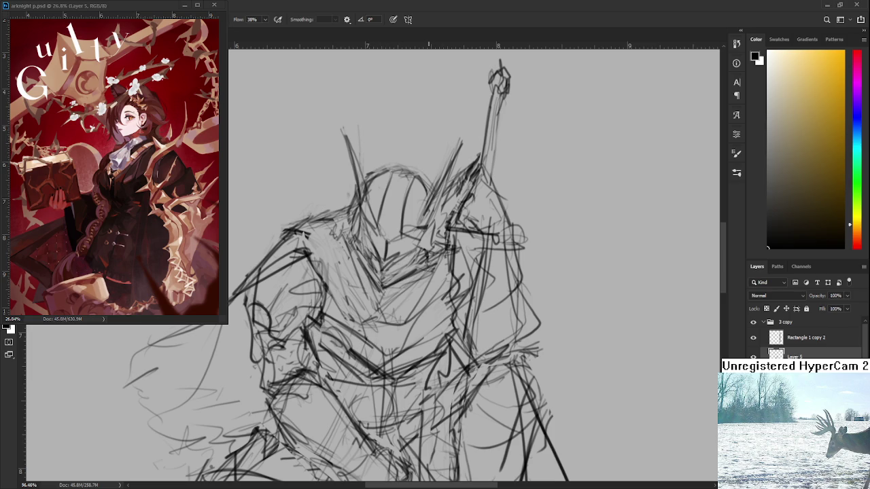
# Rework the small strokes on the helmet faceplate.
pyautogui.scroll(-2, 454, 245)
pyautogui.scroll(-2, 435, 258)
pyautogui.scroll(-2, 422, 265)
pyautogui.scroll(5, 410, 271)
pyautogui.moveTo(415, 288); pyautogui.dragTo(397, 301)
pyautogui.moveTo(437, 271)
pyautogui.mouseDown()
pyautogui.moveTo(407, 285)
pyautogui.moveTo(387, 281)
pyautogui.mouseUp()
pyautogui.moveTo(367, 247); pyautogui.dragTo(378, 281)
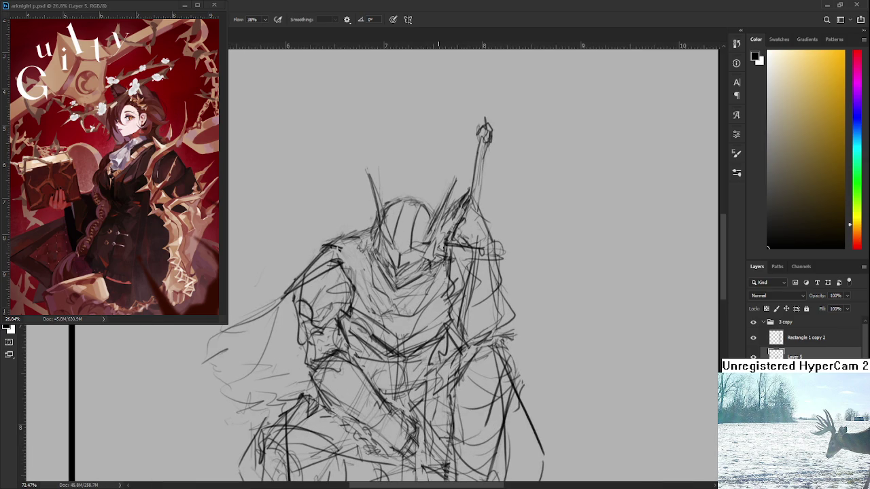
# Sketch faint chest strokes and a V-shaped neckline.
pyautogui.press('e')
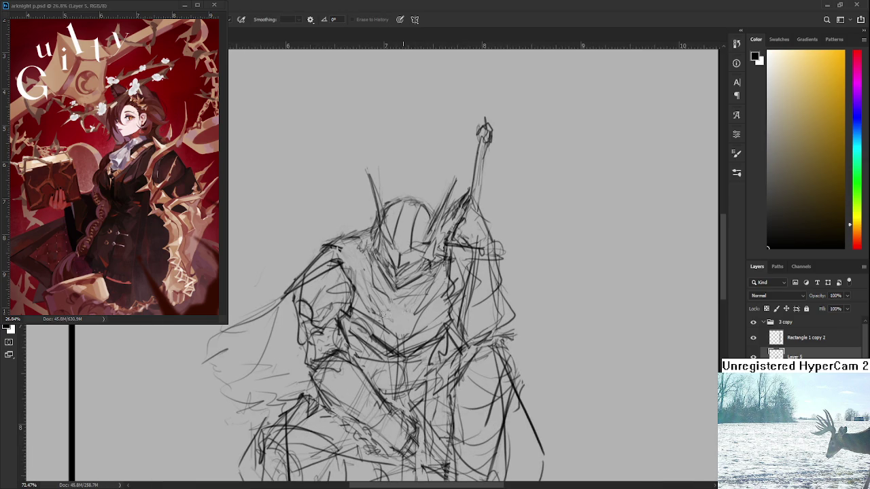
pyautogui.press('b')
pyautogui.moveTo(367, 284)
pyautogui.mouseDown()
pyautogui.moveTo(412, 296)
pyautogui.moveTo(384, 315)
pyautogui.mouseUp()
pyautogui.moveTo(353, 259); pyautogui.dragTo(392, 308)
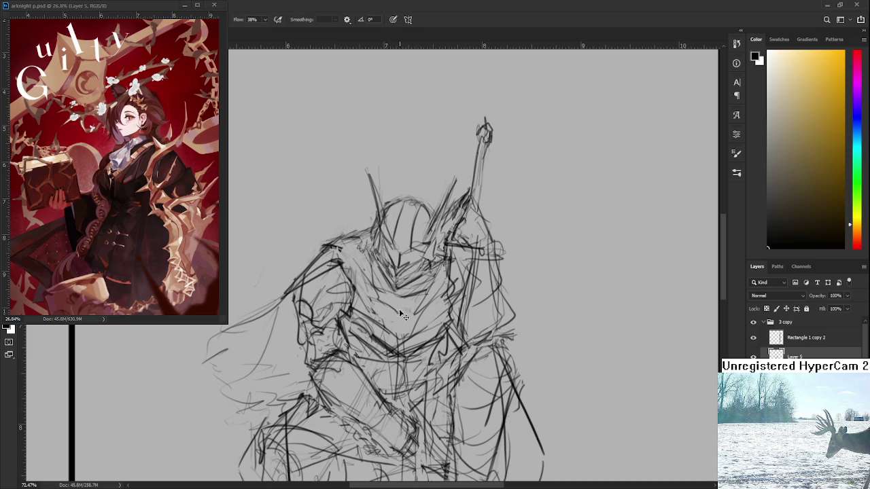
pyautogui.moveTo(369, 299)
pyautogui.mouseDown()
pyautogui.moveTo(396, 315)
pyautogui.moveTo(412, 306)
pyautogui.mouseUp()
# Add short strokes near the knight's torso and hip, then erase the stray strokes at the hip.
pyautogui.scroll(-3, 400, 334)
pyautogui.scroll(-3, 399, 333)
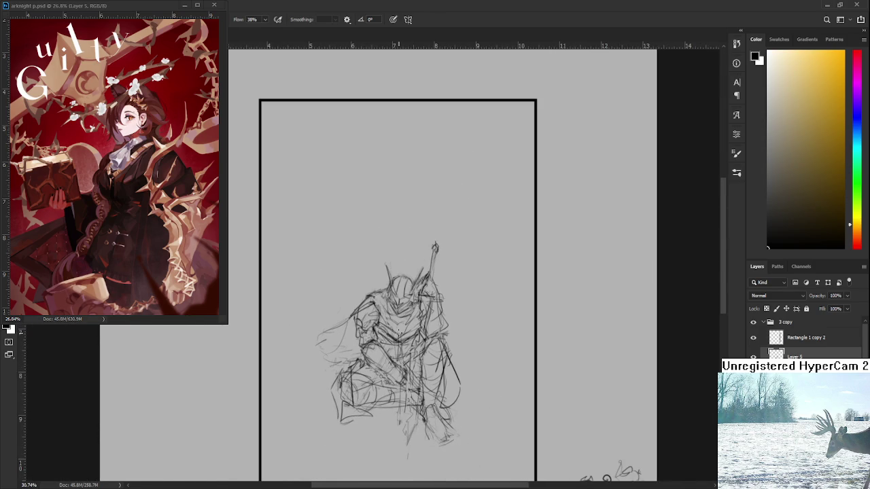
pyautogui.scroll(1, 400, 331)
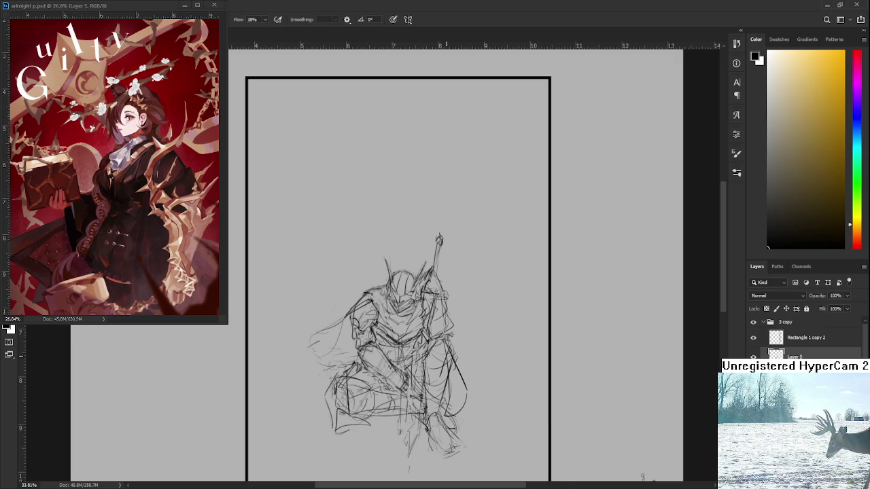
pyautogui.scroll(1, 401, 367)
pyautogui.scroll(-1, 401, 367)
pyautogui.press('e')
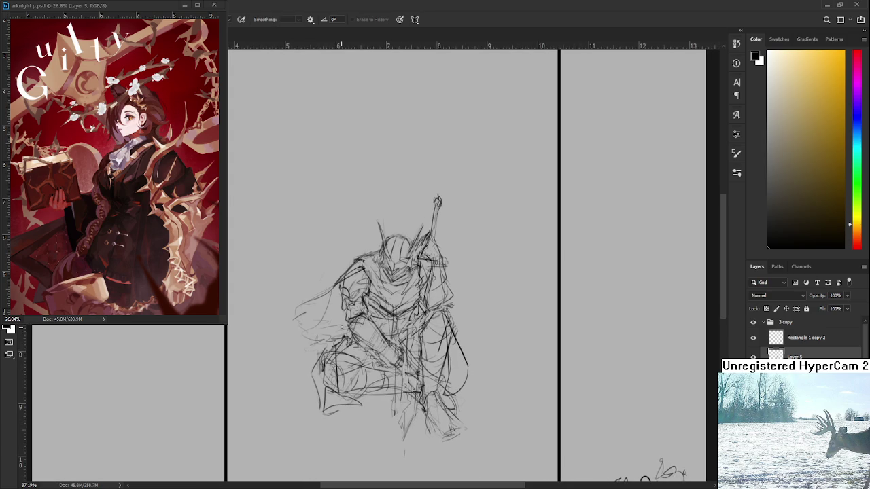
pyautogui.press('b')
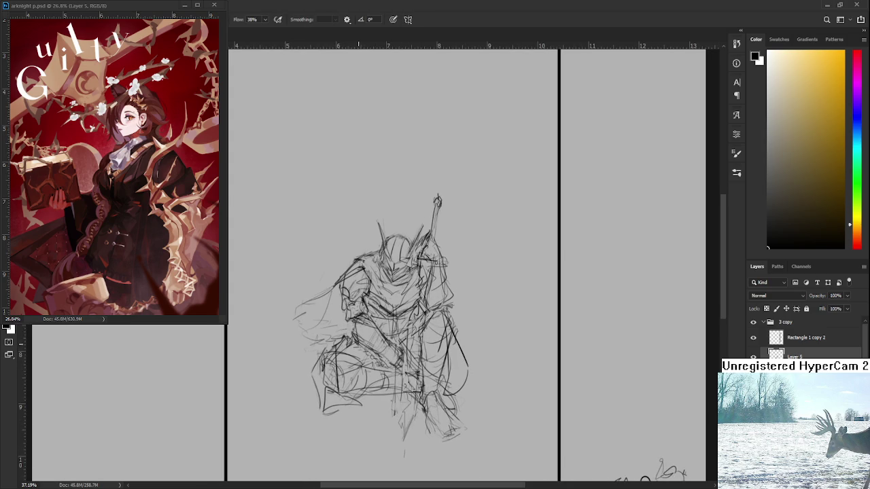
pyautogui.moveTo(375, 346); pyautogui.dragTo(385, 330)
pyautogui.press('e')
pyautogui.moveTo(371, 334)
pyautogui.mouseDown()
pyautogui.moveTo(382, 338)
pyautogui.moveTo(389, 363)
pyautogui.moveTo(399, 336)
pyautogui.moveTo(393, 354)
pyautogui.moveTo(380, 320)
pyautogui.moveTo(395, 346)
pyautogui.mouseUp()
pyautogui.press('b')
# Rotate the view to check the drawing, then reposition the sketch low in the page frame.
pyautogui.press('r')
pyautogui.press('e')
pyautogui.press('b')
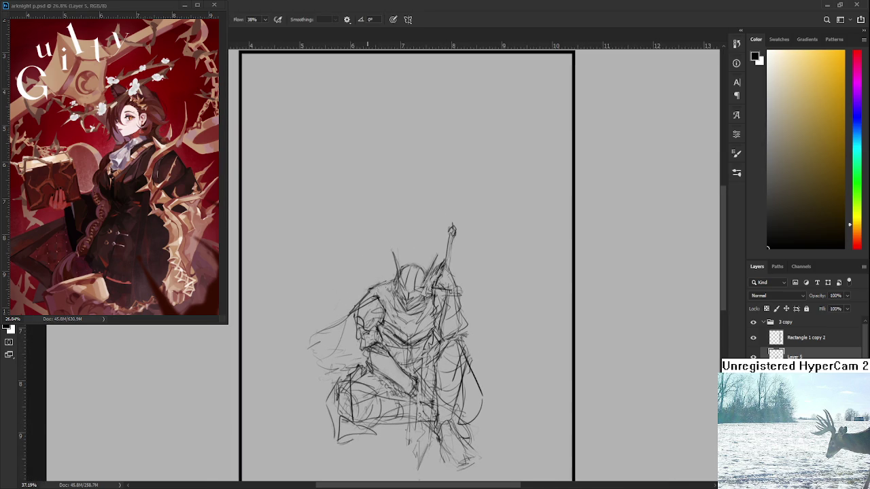
pyautogui.moveTo(370, 339); pyautogui.dragTo(375, 312)
pyautogui.scroll(-4, 408, 309)
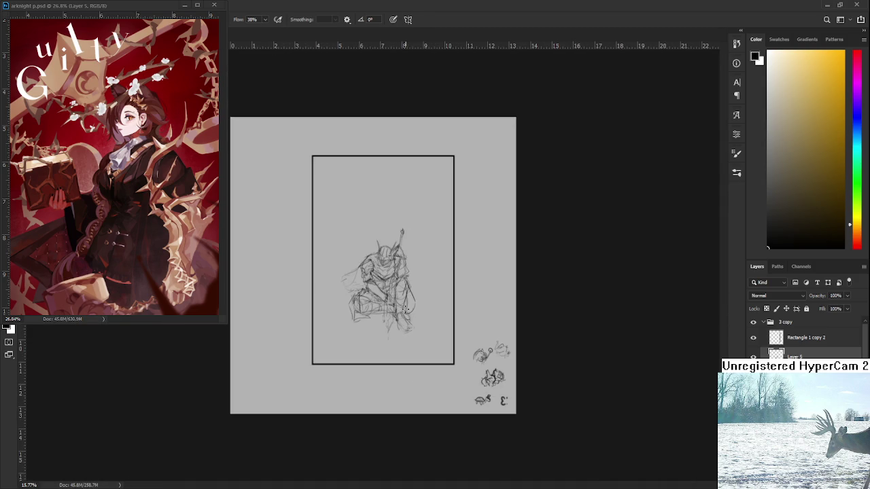
pyautogui.scroll(5, 400, 299)
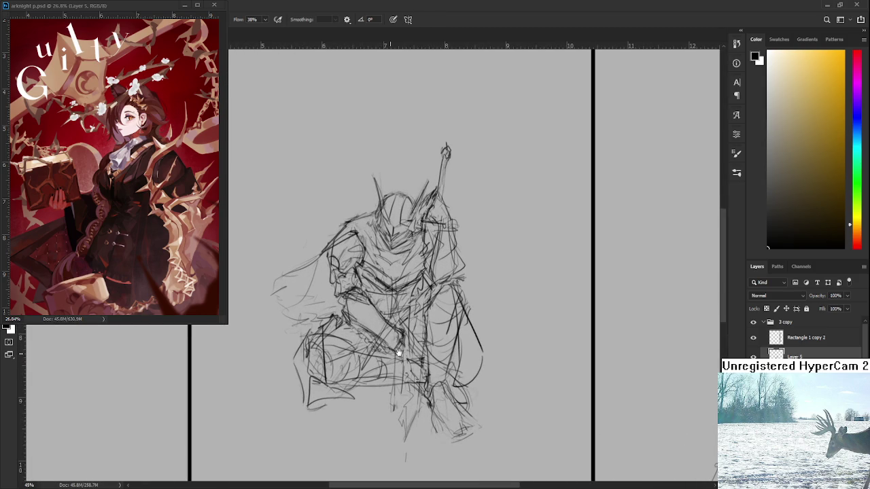
pyautogui.moveTo(387, 355); pyautogui.dragTo(398, 396)
pyautogui.scroll(-2, 410, 398)
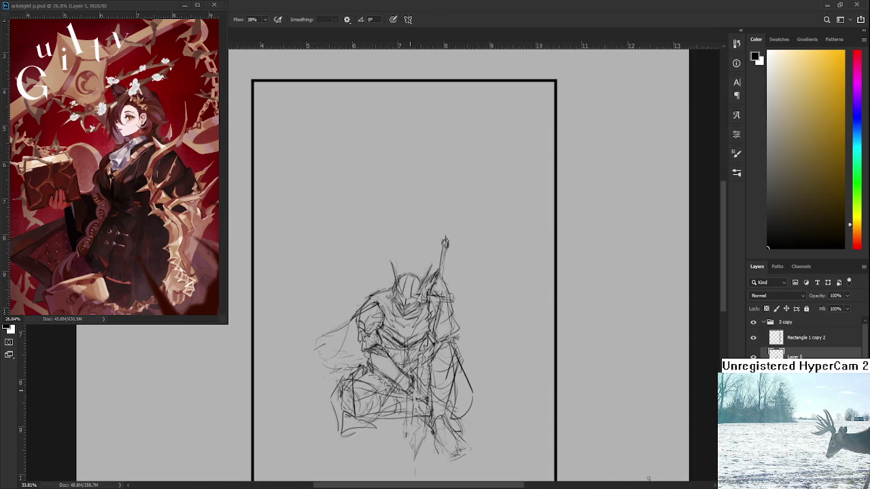
pyautogui.scroll(1, 420, 340)
pyautogui.scroll(1, 420, 340)
pyautogui.scroll(1, 420, 340)
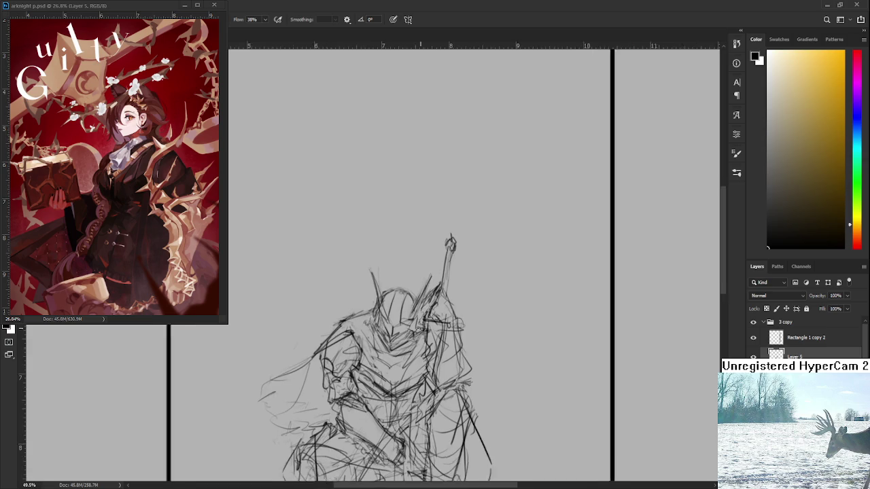
pyautogui.scroll(1, 420, 339)
pyautogui.scroll(-1, 420, 338)
pyautogui.scroll(-1, 420, 338)
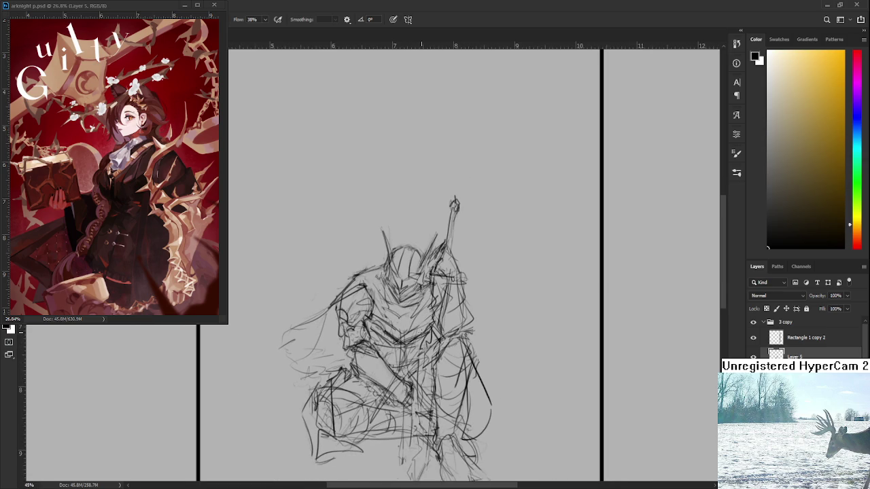
pyautogui.scroll(1, 409, 288)
pyautogui.scroll(1, 409, 289)
pyautogui.scroll(-1, 407, 289)
pyautogui.scroll(-1, 408, 290)
pyautogui.scroll(-1, 407, 290)
pyautogui.scroll(-1, 407, 290)
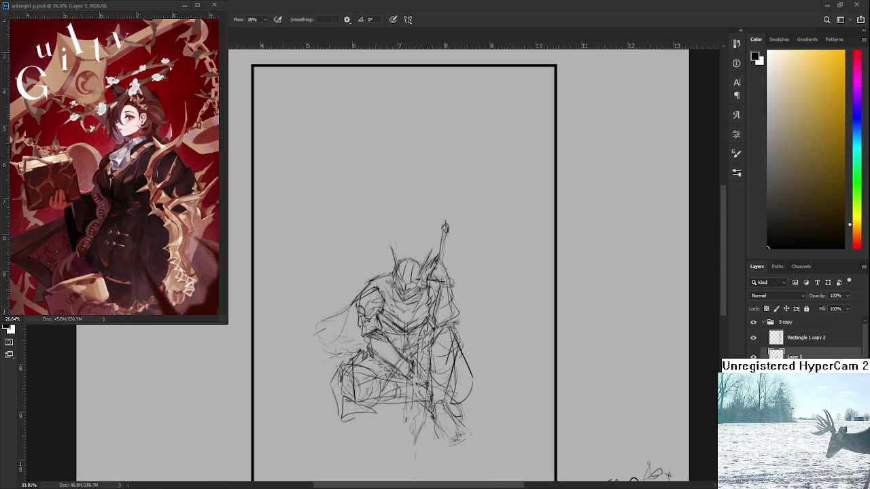
# Add brush strokes along the knight's right side and on his legs.
pyautogui.hscroll(2, 390, 292)
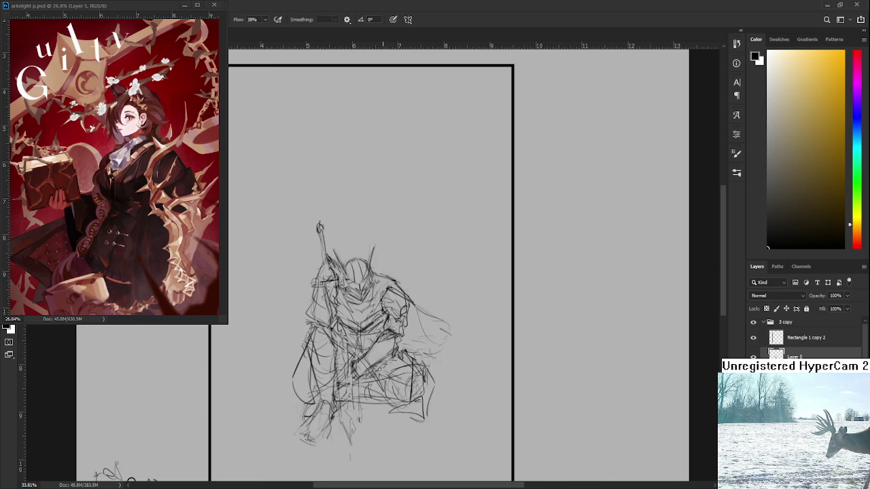
pyautogui.scroll(-3, 390, 293)
pyautogui.scroll(1, 353, 258)
pyautogui.scroll(1, 353, 258)
pyautogui.scroll(1, 353, 258)
pyautogui.scroll(1, 353, 258)
pyautogui.scroll(-3, 380, 306)
pyautogui.scroll(-1, 381, 306)
pyautogui.scroll(1, 381, 306)
pyautogui.scroll(2, 381, 306)
pyautogui.scroll(1, 376, 421)
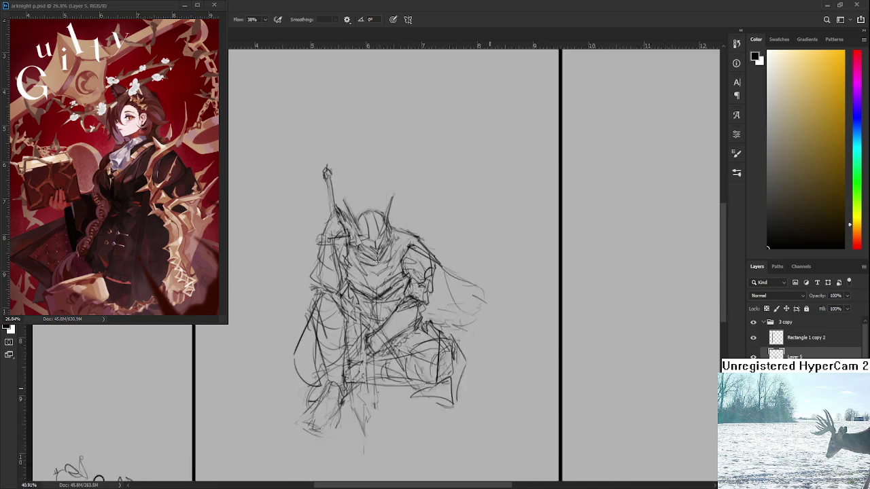
pyautogui.scroll(-5, 380, 299)
pyautogui.scroll(-2, 373, 285)
pyautogui.scroll(3, 374, 286)
pyautogui.scroll(1, 373, 286)
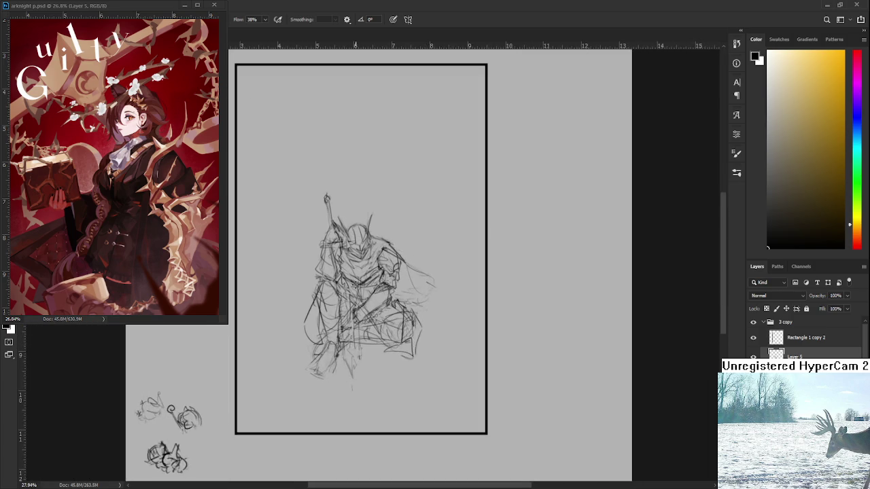
pyautogui.scroll(2, 374, 285)
pyautogui.scroll(2, 374, 285)
pyautogui.scroll(-1, 373, 286)
pyautogui.press('e')
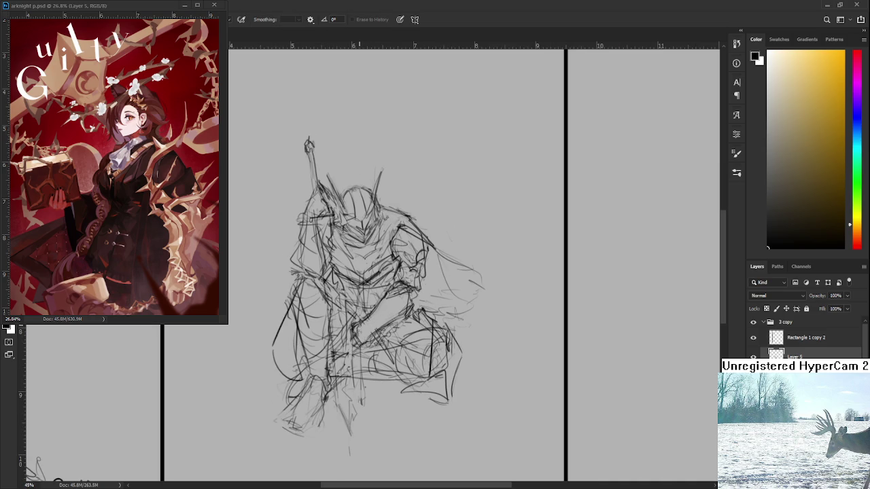
pyautogui.press('b')
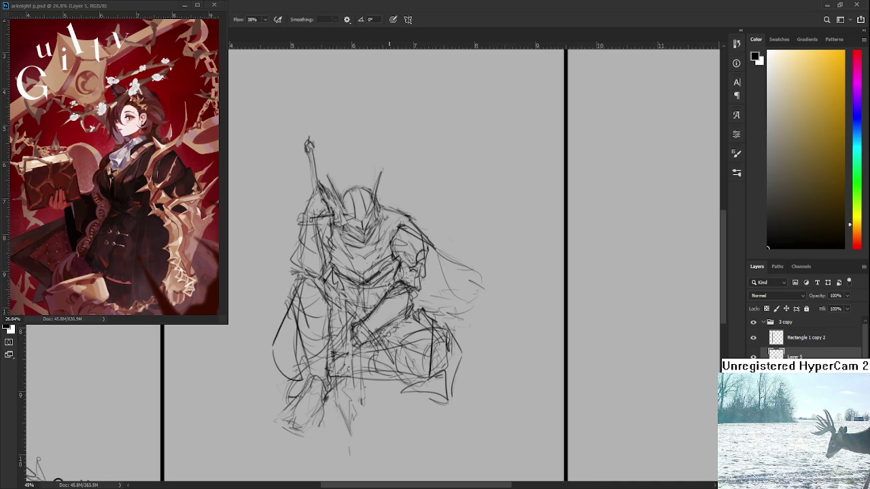
pyautogui.moveTo(396, 295)
pyautogui.mouseDown()
pyautogui.moveTo(416, 314)
pyautogui.moveTo(380, 341)
pyautogui.mouseUp()
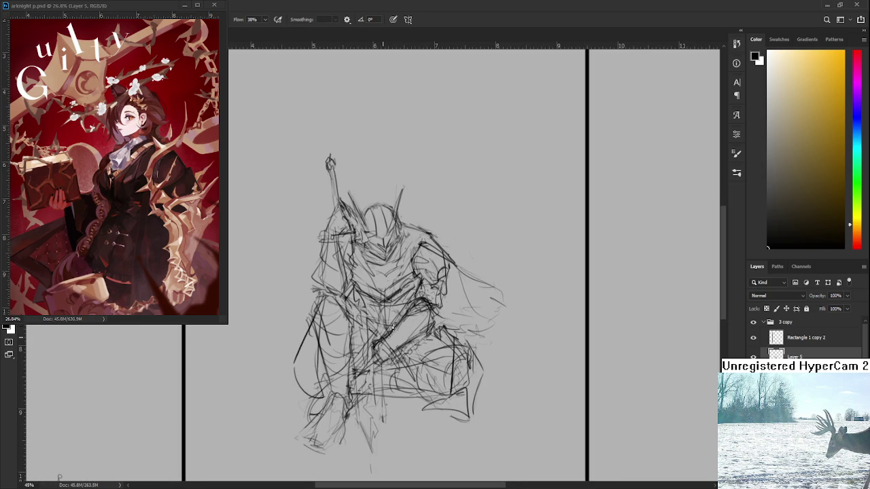
pyautogui.moveTo(416, 292)
pyautogui.mouseDown()
pyautogui.moveTo(451, 337)
pyautogui.moveTo(375, 360)
pyautogui.mouseUp()
pyautogui.moveTo(471, 319); pyautogui.dragTo(473, 316)
# Erase a few faint strokes beside the torso and return to the brush.
pyautogui.scroll(-1, 391, 289)
pyautogui.scroll(-1, 391, 289)
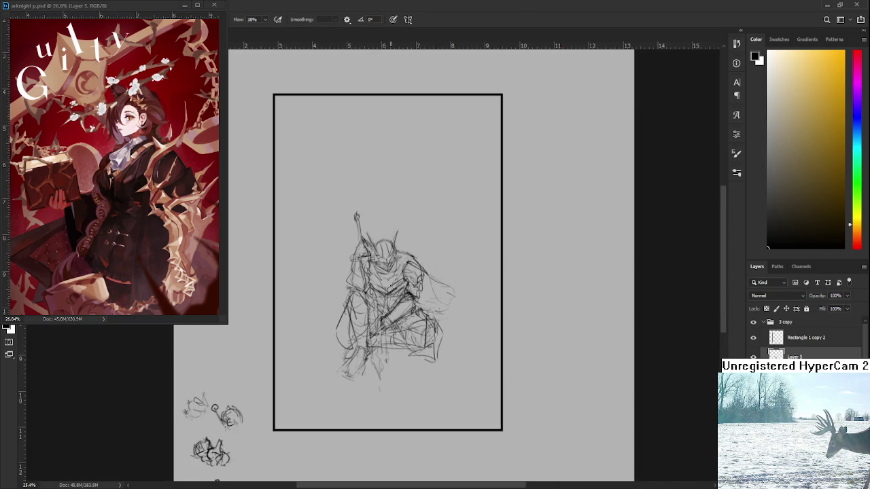
pyautogui.scroll(2, 390, 289)
pyautogui.scroll(1, 387, 279)
pyautogui.scroll(1, 381, 269)
pyautogui.scroll(1, 375, 299)
pyautogui.press('e')
pyautogui.moveTo(373, 306); pyautogui.dragTo(387, 307)
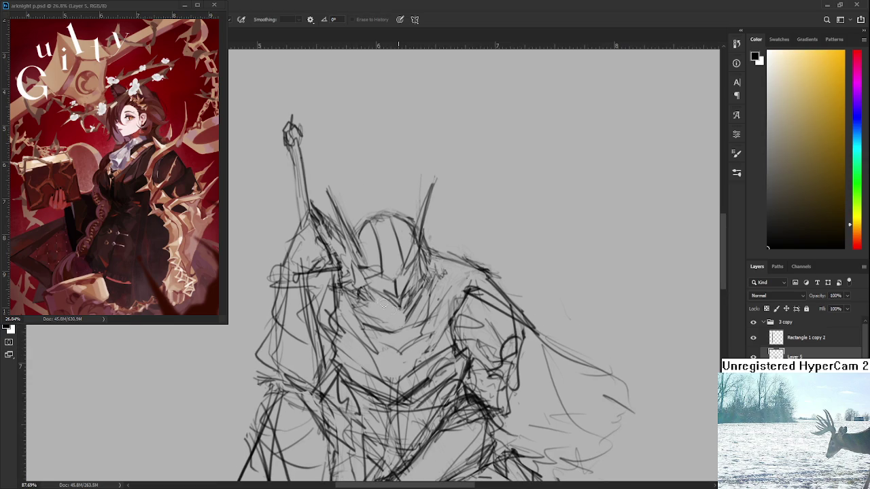
pyautogui.press('b')
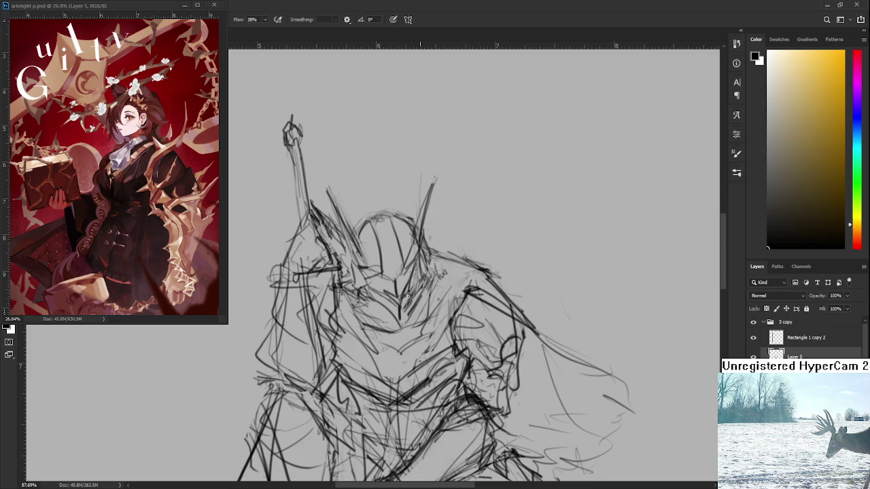
# Keep sketching the sword, horned helmet and cape on Layer 5, alternating eraser and brush.
pyautogui.press('e')
pyautogui.press('b')
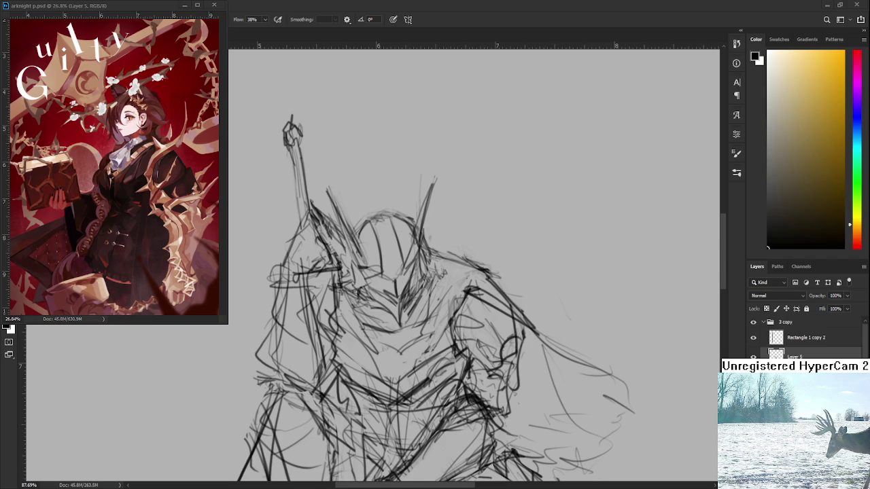
# Add contour strokes at the lower left, cloak edge and left shoulder, trimming the selection below the horn.
pyautogui.scroll(-5, 421, 299)
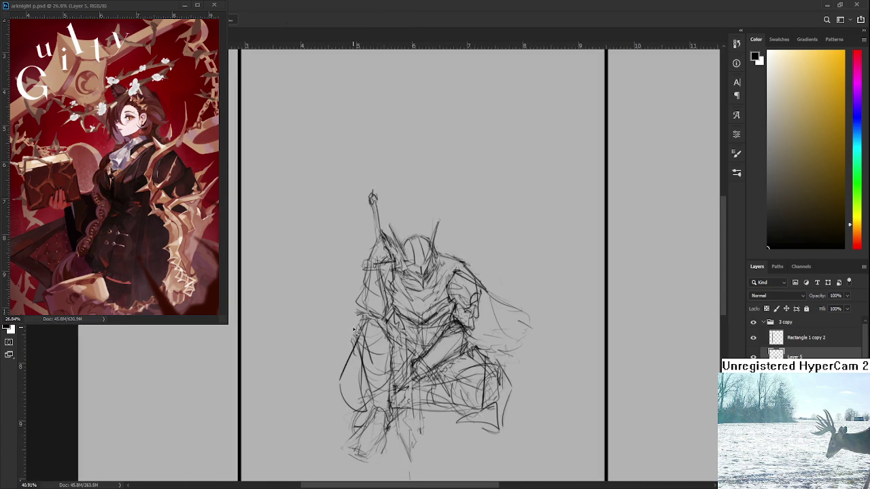
pyautogui.moveTo(353, 340)
pyautogui.mouseDown()
pyautogui.moveTo(332, 394)
pyautogui.moveTo(348, 452)
pyautogui.moveTo(398, 435)
pyautogui.moveTo(423, 465)
pyautogui.moveTo(416, 421)
pyautogui.moveTo(454, 432)
pyautogui.moveTo(515, 429)
pyautogui.moveTo(517, 370)
pyautogui.moveTo(540, 311)
pyautogui.moveTo(495, 290)
pyautogui.moveTo(443, 250)
pyautogui.moveTo(447, 208)
pyautogui.moveTo(405, 243)
pyautogui.moveTo(388, 214)
pyautogui.moveTo(384, 238)
pyautogui.moveTo(379, 204)
pyautogui.moveTo(367, 191)
pyautogui.moveTo(374, 227)
pyautogui.moveTo(355, 302)
pyautogui.moveTo(362, 318)
pyautogui.mouseUp()
pyautogui.scroll(-1, 385, 217)
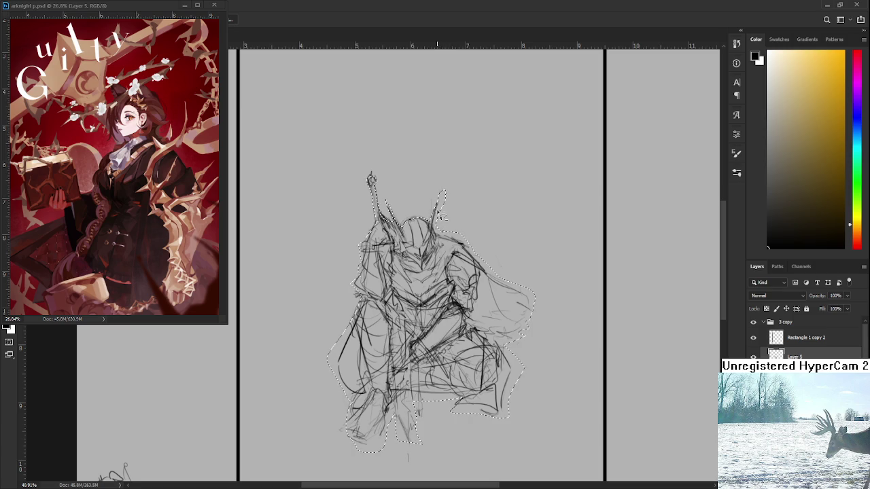
pyautogui.moveTo(450, 226); pyautogui.dragTo(441, 209)
pyautogui.moveTo(464, 244); pyautogui.dragTo(495, 275)
pyautogui.moveTo(490, 279); pyautogui.dragTo(468, 279)
pyautogui.moveTo(334, 289); pyautogui.dragTo(342, 219)
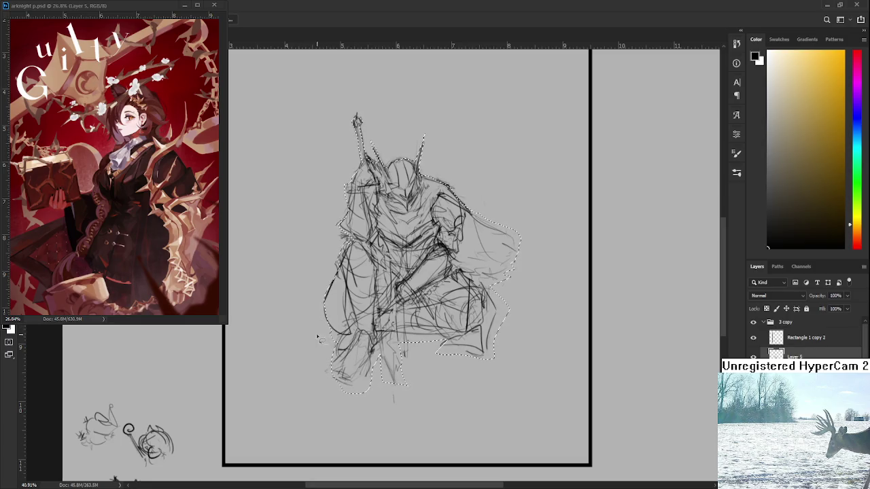
pyautogui.moveTo(324, 358)
pyautogui.mouseDown()
pyautogui.moveTo(322, 331)
pyautogui.moveTo(366, 396)
pyautogui.moveTo(377, 372)
pyautogui.mouseUp()
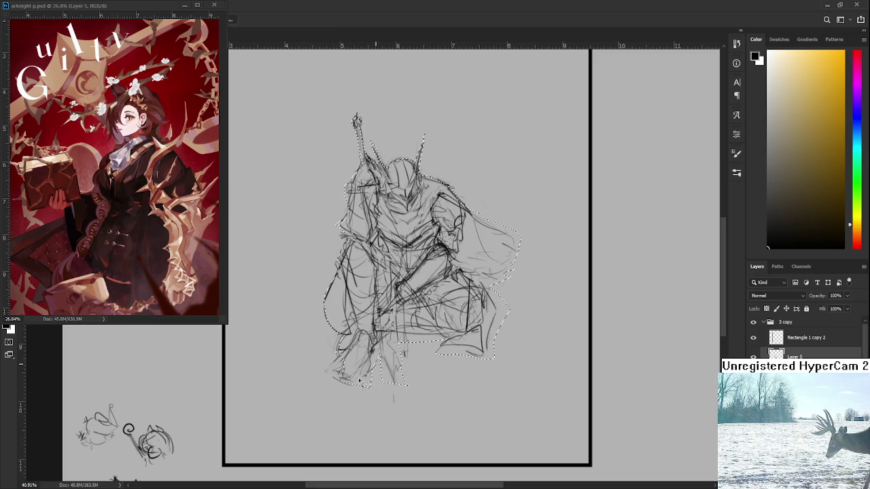
# Reshape the selection's lower middle edge and draw a dark stroke along the lower right.
pyautogui.moveTo(377, 372); pyautogui.dragTo(379, 353)
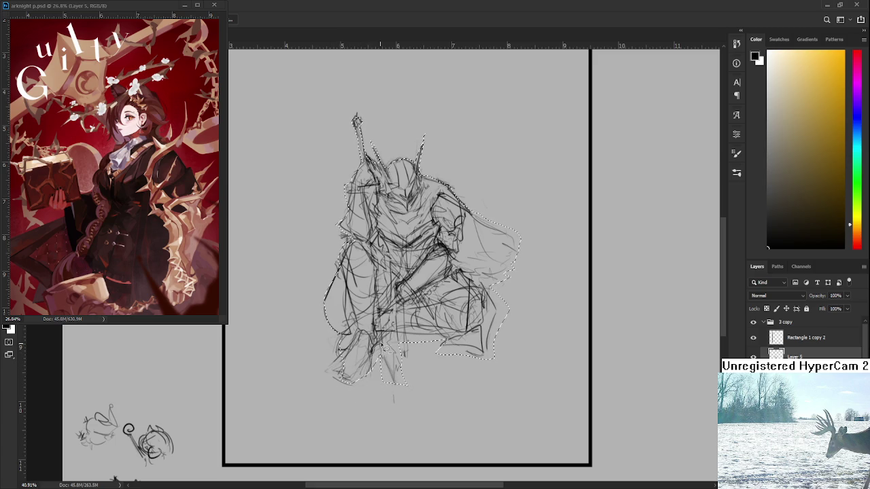
pyautogui.moveTo(386, 381)
pyautogui.mouseDown()
pyautogui.moveTo(406, 360)
pyautogui.moveTo(402, 380)
pyautogui.mouseUp()
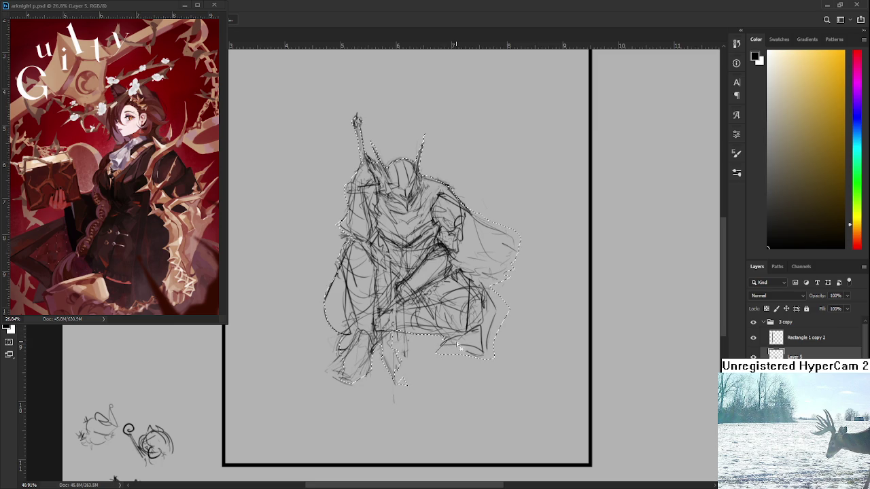
pyautogui.moveTo(487, 361)
pyautogui.mouseDown()
pyautogui.moveTo(410, 351)
pyautogui.moveTo(366, 397)
pyautogui.mouseUp()
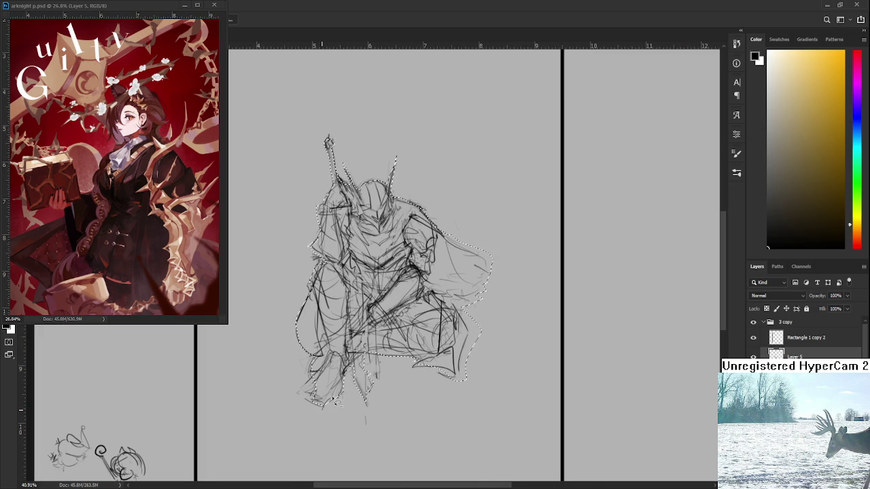
pyautogui.moveTo(445, 402); pyautogui.dragTo(439, 383)
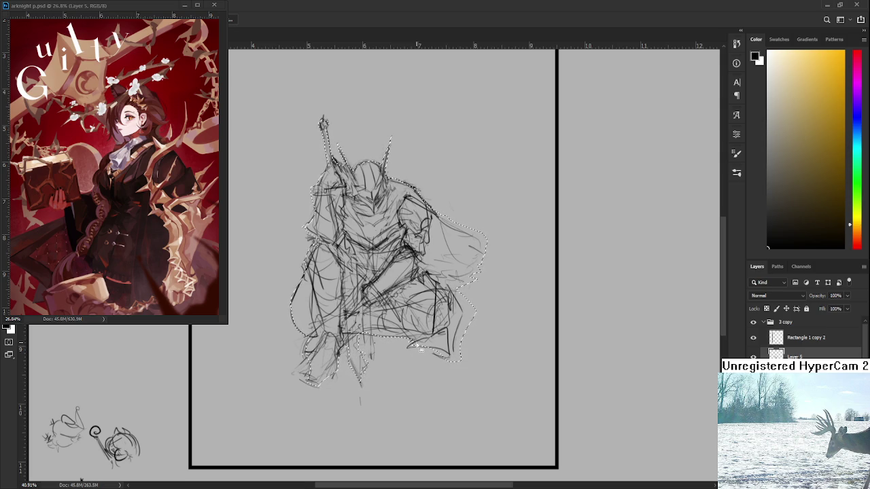
# Sketch short strokes around the right foot, extend the selection at the cape, then deselect.
pyautogui.moveTo(406, 351); pyautogui.dragTo(421, 348)
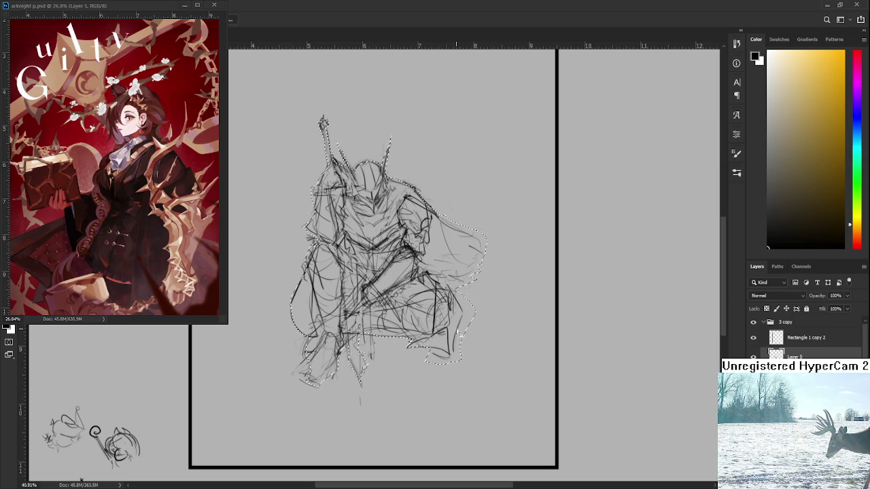
pyautogui.moveTo(452, 350); pyautogui.dragTo(442, 367)
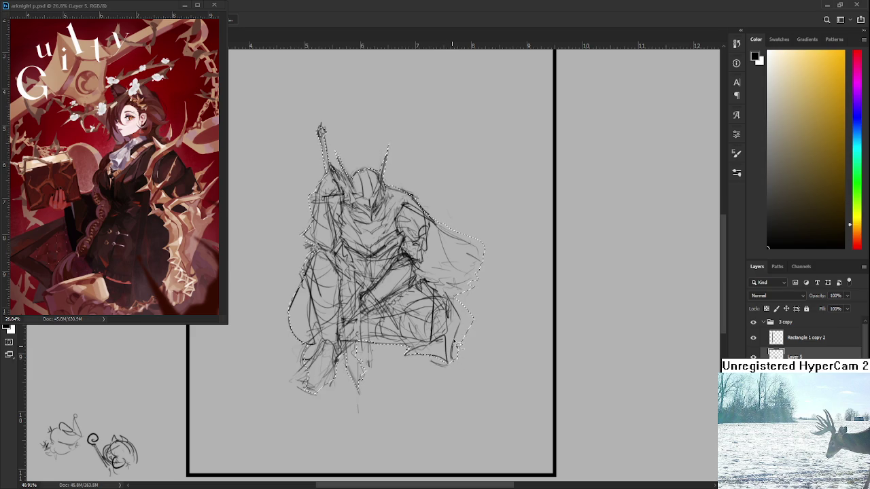
pyautogui.moveTo(451, 296); pyautogui.dragTo(443, 344)
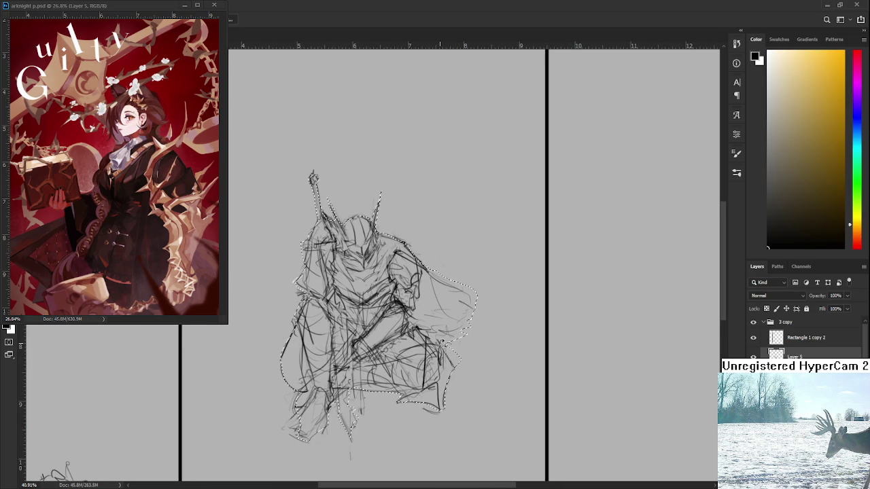
pyautogui.moveTo(470, 320); pyautogui.dragTo(466, 291)
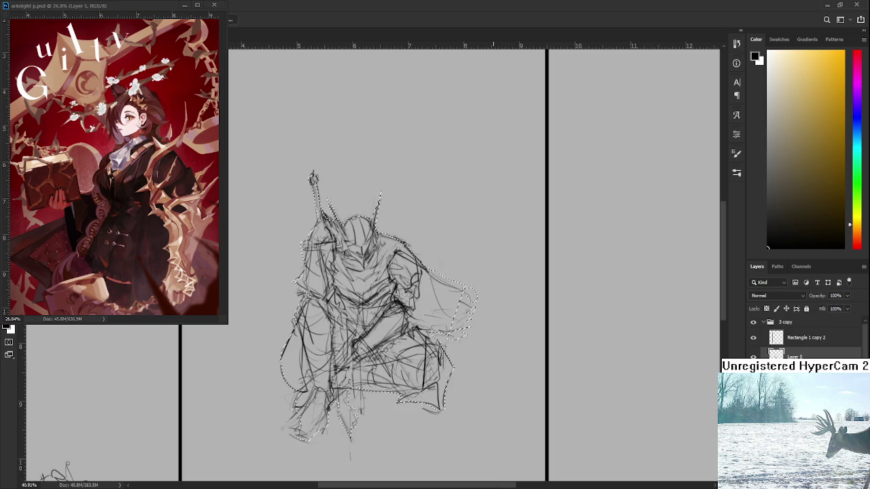
pyautogui.scroll(-1, 394, 306)
pyautogui.hscroll(-2, 394, 305)
pyautogui.hotkey('ctrl', 'd')
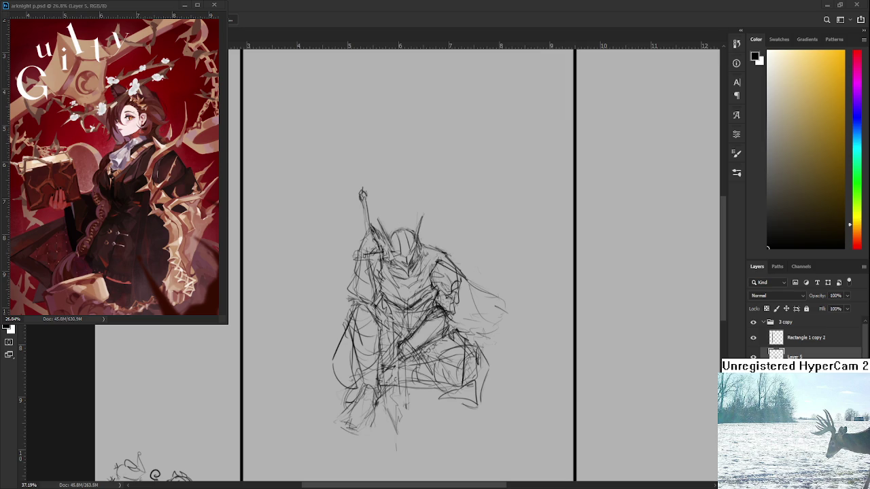
# Select the knight's outer silhouette, add the cape tip, and set the colour hue to blue.
pyautogui.click(375, 334)
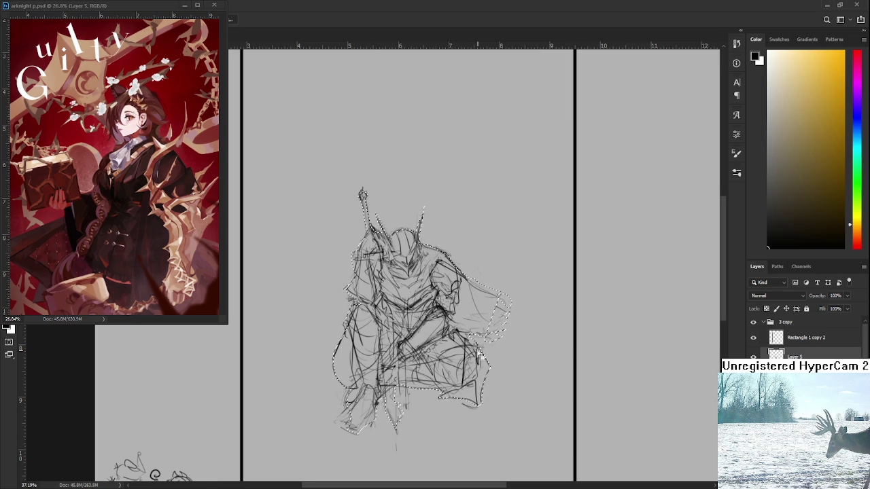
pyautogui.scroll(-1, 509, 336)
pyautogui.moveTo(509, 335)
pyautogui.mouseDown()
pyautogui.moveTo(501, 298)
pyautogui.moveTo(508, 305)
pyautogui.moveTo(489, 339)
pyautogui.moveTo(495, 354)
pyautogui.mouseUp()
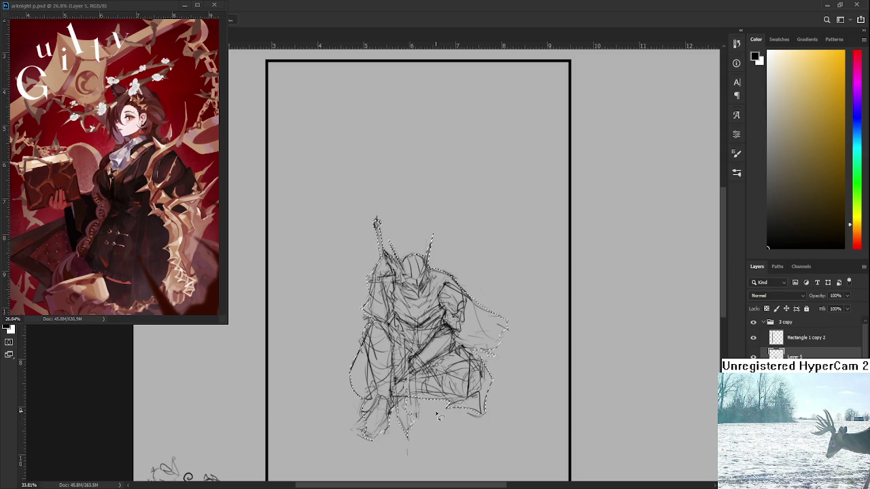
pyautogui.moveTo(397, 381); pyautogui.dragTo(408, 348)
pyautogui.moveTo(385, 383); pyautogui.dragTo(385, 370)
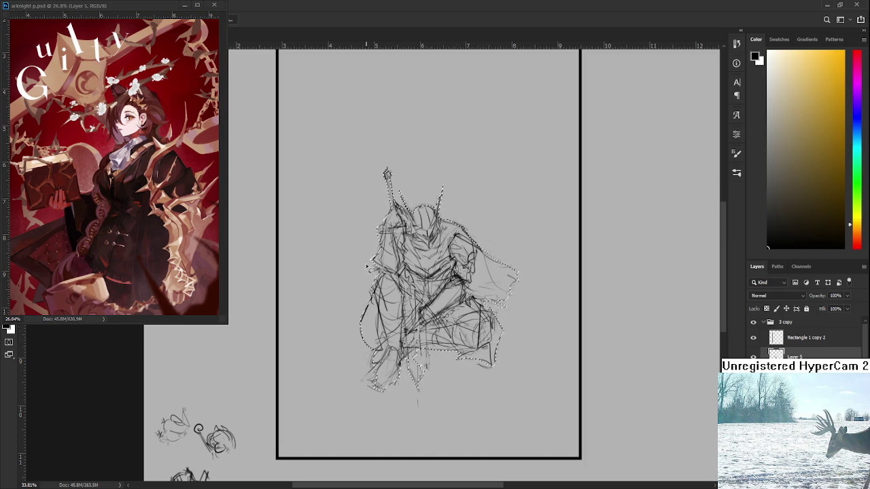
pyautogui.moveTo(511, 340); pyautogui.dragTo(516, 354)
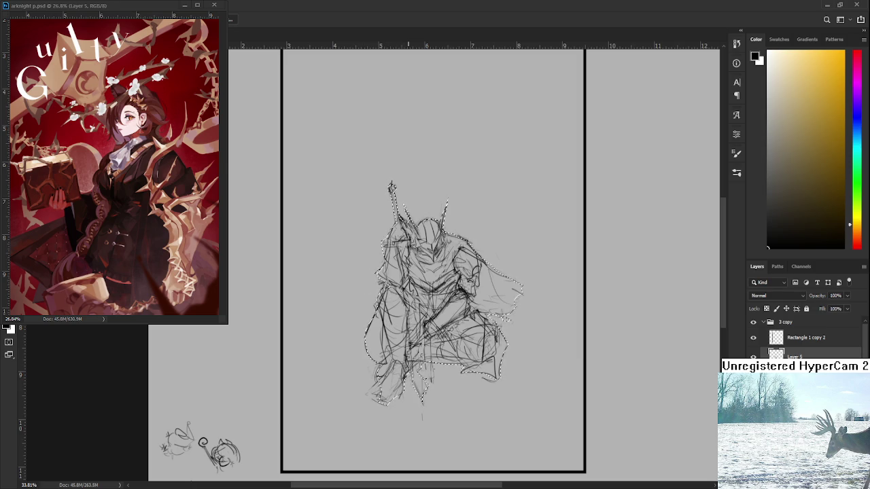
pyautogui.scroll(1, 425, 324)
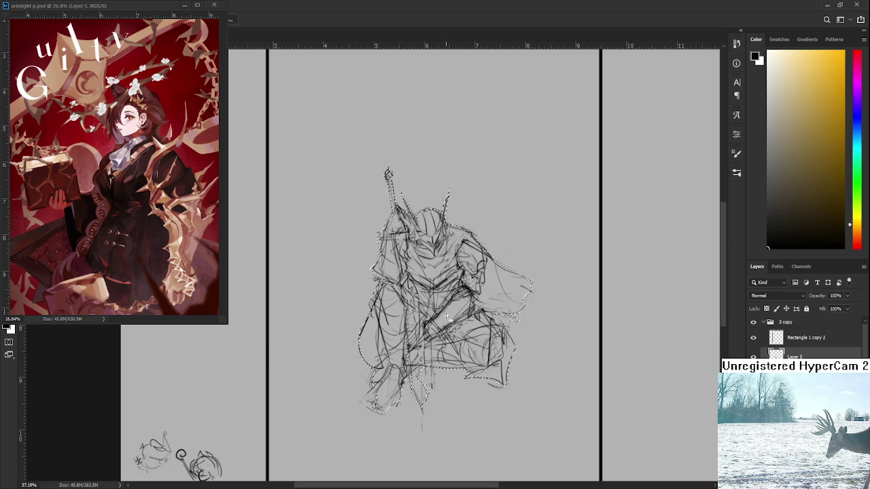
pyautogui.click(850, 122)
# Fill the selected silhouette with solid navy blue, undoing the fill that recoloured the lines.
pyautogui.moveTo(808, 131)
pyautogui.mouseDown()
pyautogui.moveTo(792, 141)
pyautogui.moveTo(806, 148)
pyautogui.mouseUp()
pyautogui.press('g')
pyautogui.click(425, 331)
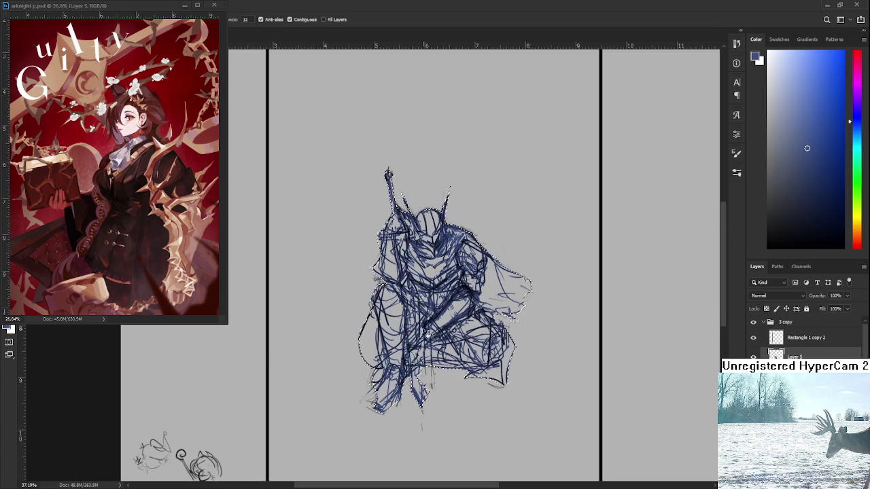
pyautogui.moveTo(425, 331); pyautogui.dragTo(409, 331)
pyautogui.hotkey('ctrl', 'z')
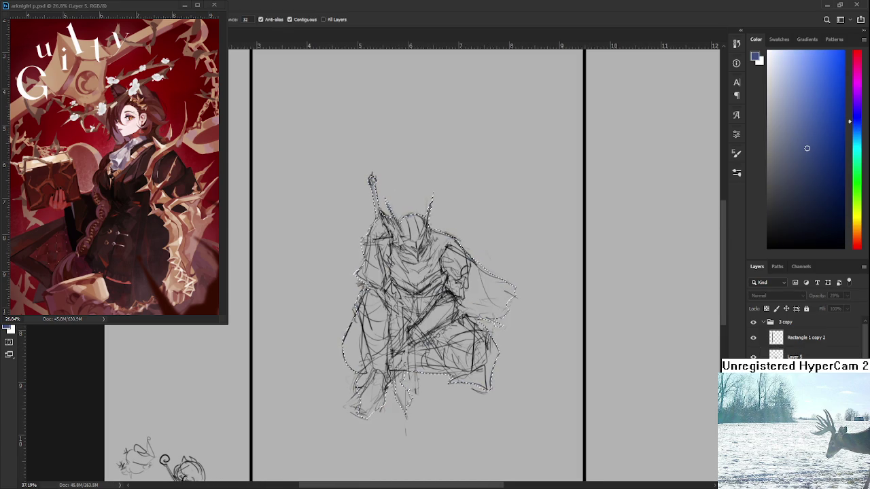
pyautogui.click(446, 352)
pyautogui.hotkey('ctrl', 'd')
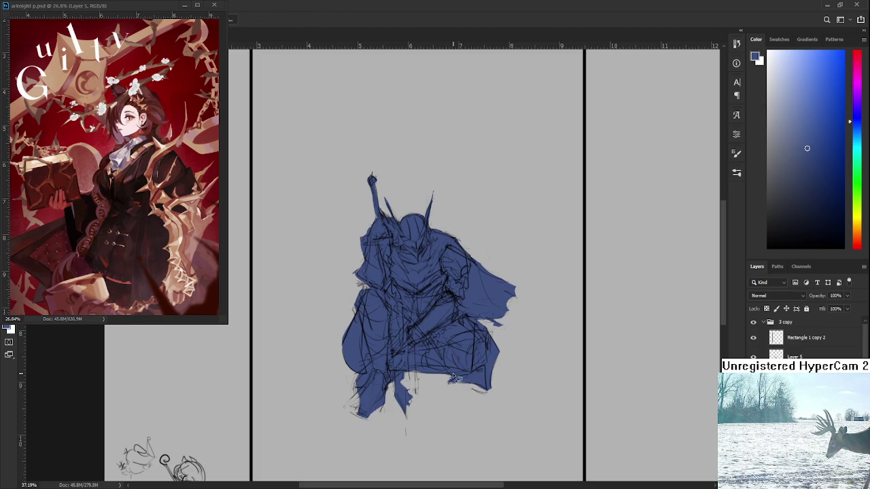
# Darken the chosen navy blue in the Color panel.
pyautogui.scroll(-2, 438, 292)
pyautogui.scroll(2, 434, 279)
pyautogui.scroll(2, 431, 348)
pyautogui.moveTo(431, 348); pyautogui.dragTo(435, 348)
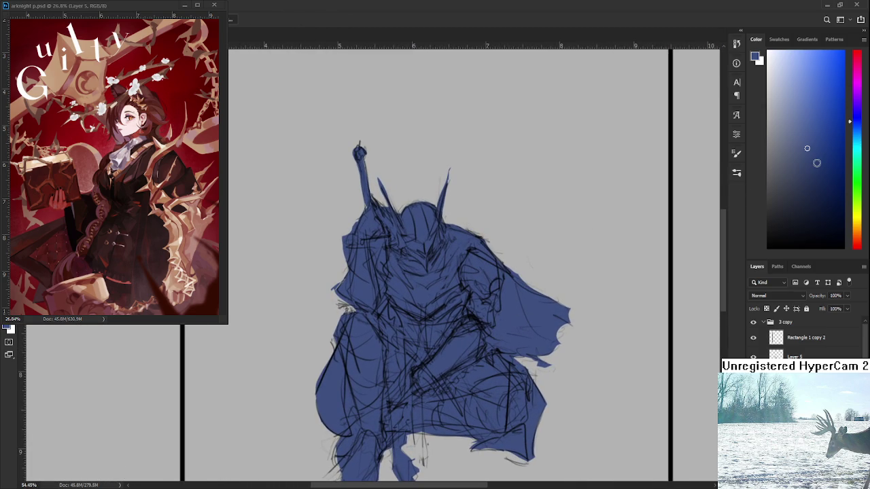
pyautogui.scroll(-1, 464, 255)
pyautogui.scroll(1, 464, 255)
pyautogui.moveTo(786, 203); pyautogui.dragTo(779, 207)
pyautogui.scroll(-1, 472, 390)
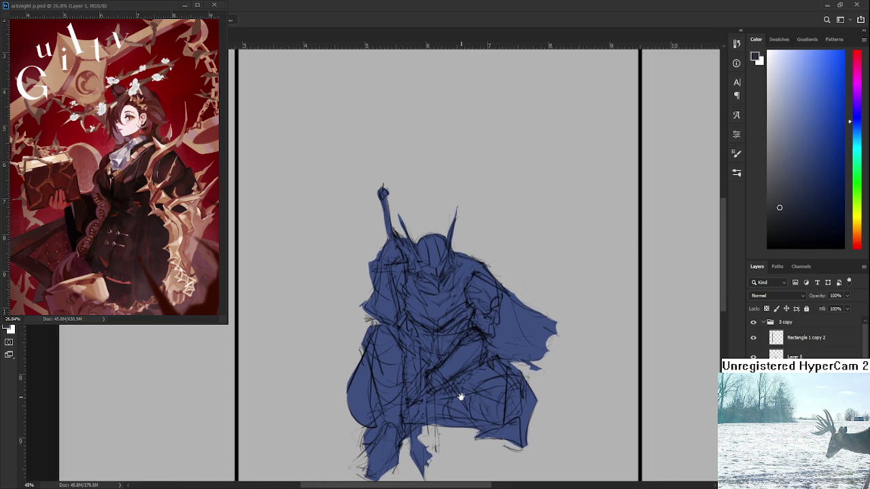
# Recentre the knight, sample its navy blue as the paint colour, and switch to the eraser.
pyautogui.moveTo(460, 396); pyautogui.dragTo(454, 392)
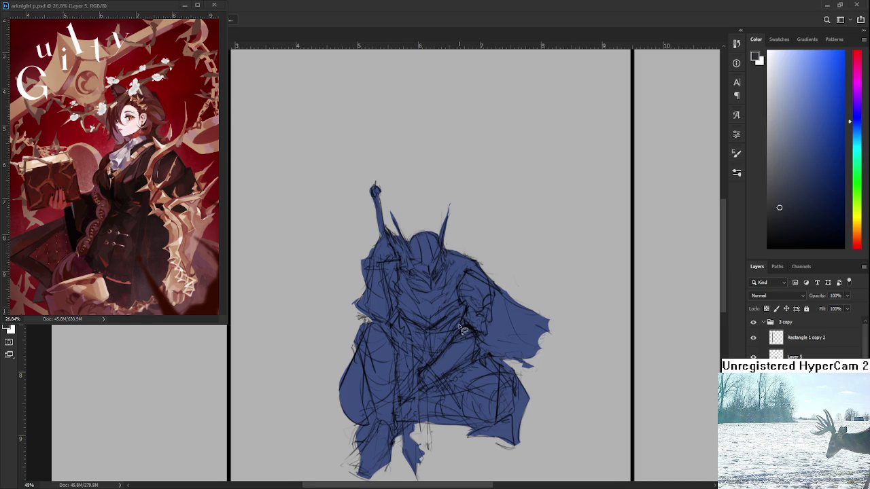
pyautogui.scroll(-2, 465, 331)
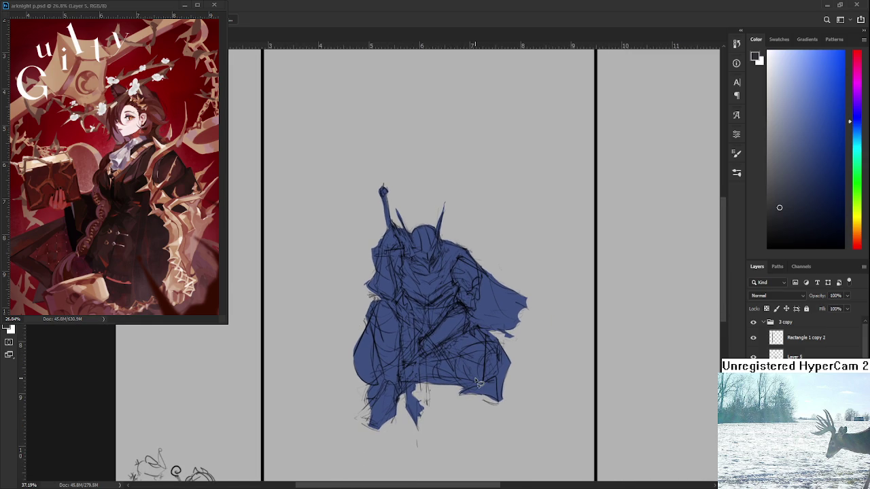
pyautogui.scroll(1, 458, 325)
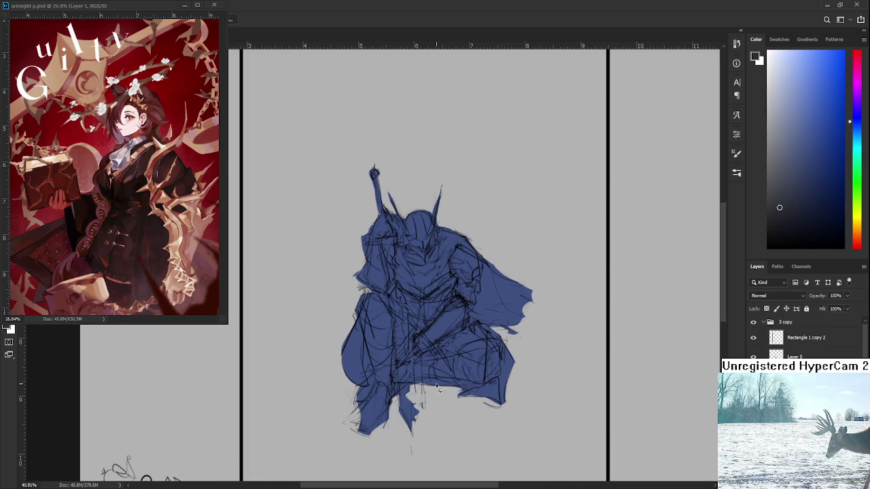
pyautogui.moveTo(423, 343); pyautogui.dragTo(432, 345)
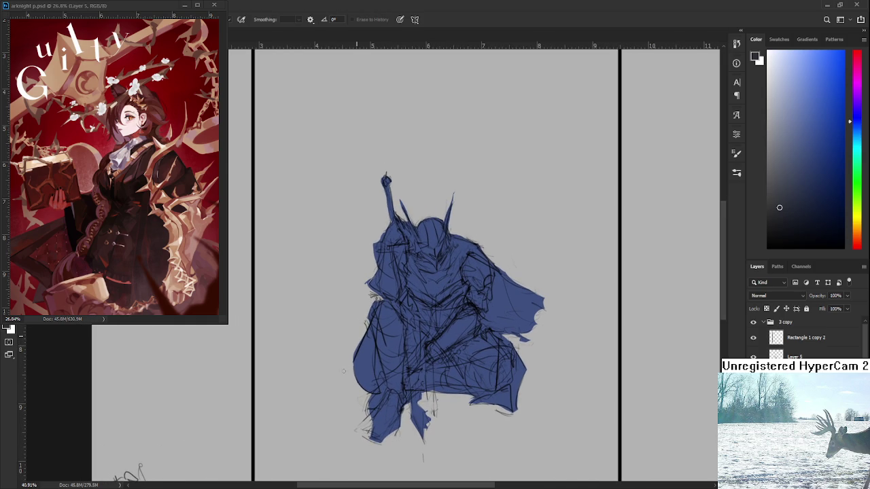
pyautogui.moveTo(350, 352); pyautogui.dragTo(329, 399)
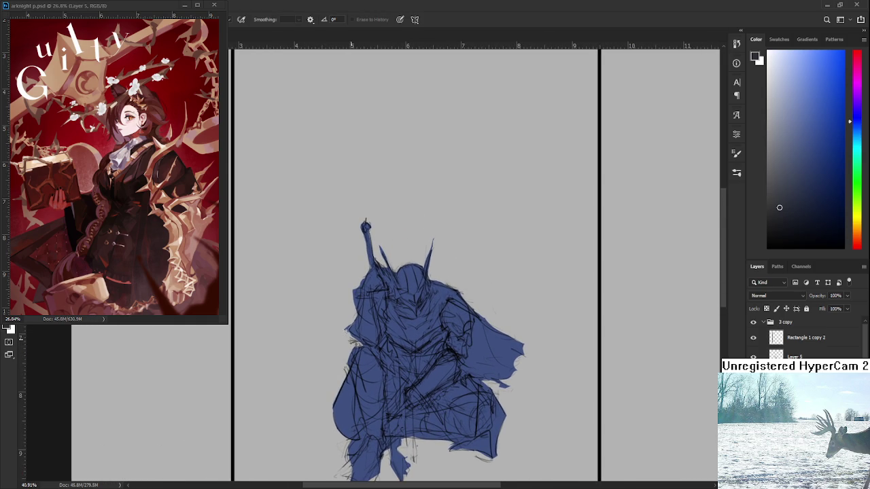
pyautogui.moveTo(391, 329); pyautogui.dragTo(392, 316)
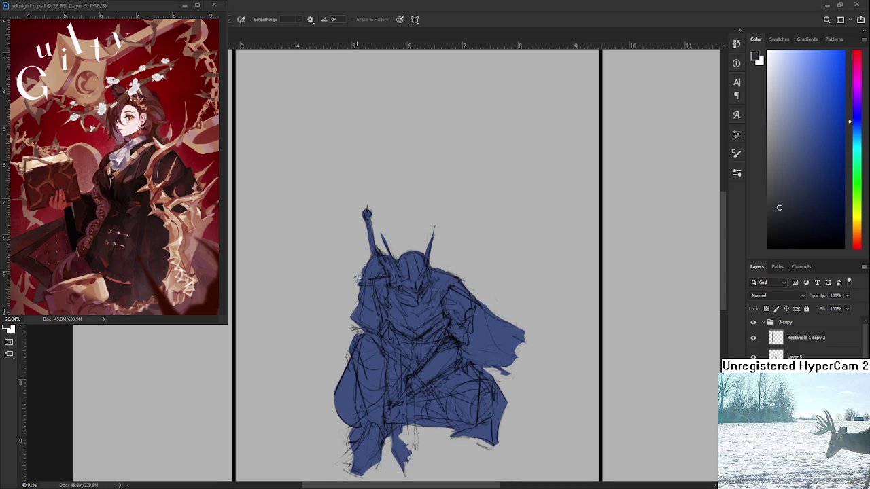
pyautogui.moveTo(347, 283); pyautogui.dragTo(340, 248)
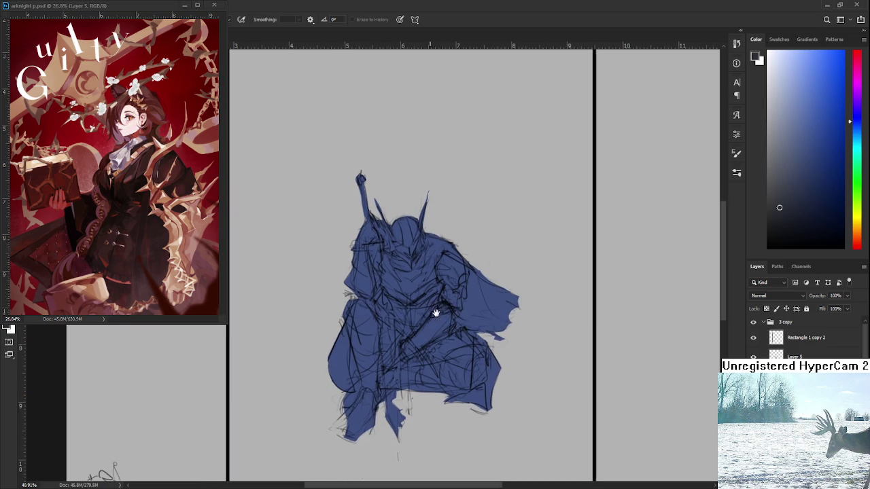
pyautogui.moveTo(447, 399); pyautogui.dragTo(428, 377)
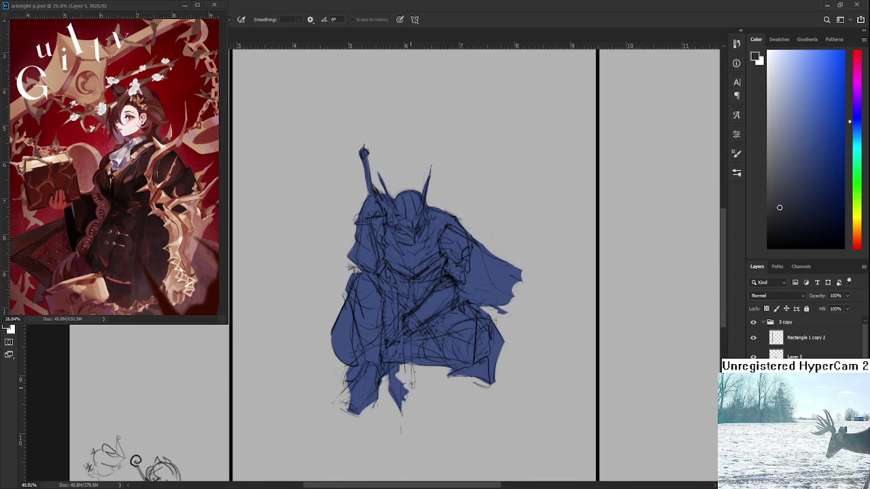
pyautogui.press('b')
pyautogui.keyDown('alt'); pyautogui.click(395, 376); pyautogui.keyUp('alt')
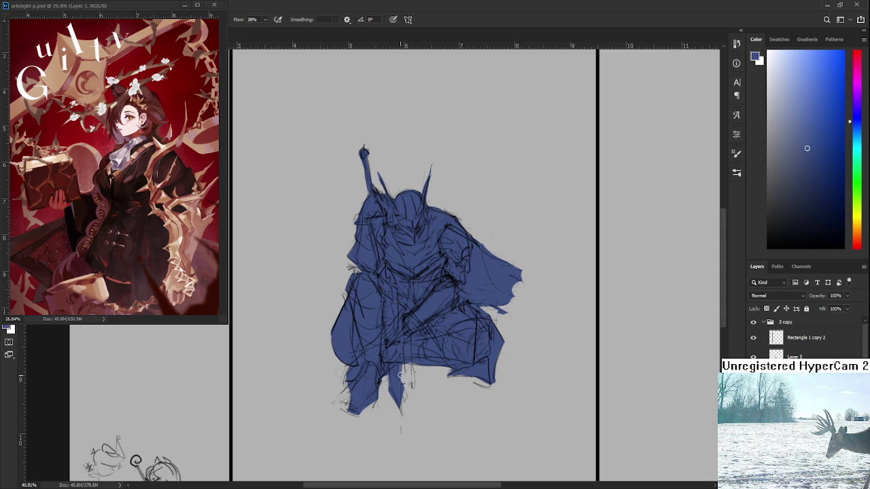
pyautogui.press('e')
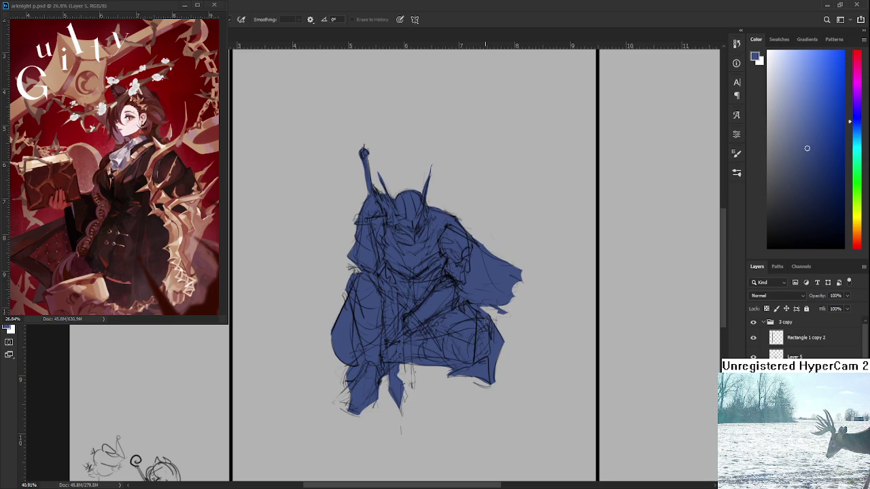
pyautogui.moveTo(442, 317); pyautogui.dragTo(567, 290)
# Pick a darker navy and paint shadow beside the helmet, undoing the excess chest shading.
pyautogui.moveTo(790, 207); pyautogui.dragTo(781, 204)
pyautogui.press('b')
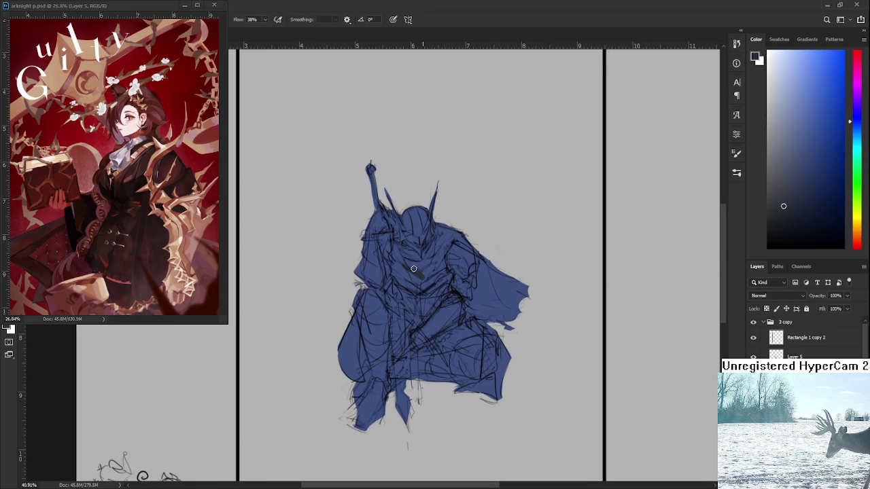
pyautogui.moveTo(404, 254)
pyautogui.mouseDown()
pyautogui.moveTo(415, 268)
pyautogui.moveTo(423, 262)
pyautogui.moveTo(405, 264)
pyautogui.moveTo(440, 272)
pyautogui.moveTo(416, 266)
pyautogui.moveTo(402, 250)
pyautogui.moveTo(420, 271)
pyautogui.moveTo(436, 242)
pyautogui.moveTo(430, 265)
pyautogui.moveTo(439, 251)
pyautogui.moveTo(442, 228)
pyautogui.moveTo(469, 244)
pyautogui.mouseUp()
pyautogui.hotkey('ctrl', 'z')
pyautogui.hotkey('ctrl', 'z')
pyautogui.hotkey('ctrl', 'z')
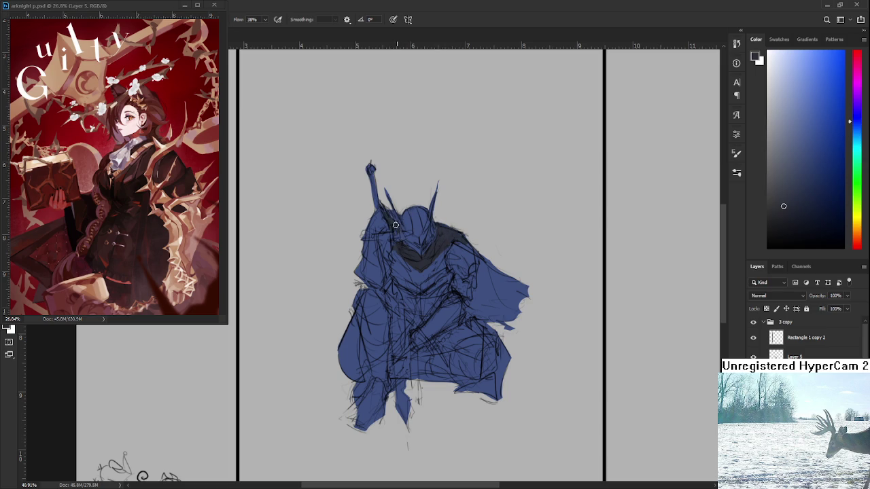
pyautogui.moveTo(399, 228); pyautogui.dragTo(397, 230)
pyautogui.moveTo(493, 288)
pyautogui.mouseDown()
pyautogui.moveTo(469, 285)
pyautogui.moveTo(451, 297)
pyautogui.moveTo(459, 269)
pyautogui.moveTo(458, 282)
pyautogui.moveTo(487, 276)
pyautogui.moveTo(448, 310)
pyautogui.moveTo(488, 315)
pyautogui.moveTo(455, 305)
pyautogui.moveTo(482, 306)
pyautogui.moveTo(484, 282)
pyautogui.moveTo(498, 310)
pyautogui.moveTo(492, 291)
pyautogui.moveTo(503, 289)
pyautogui.moveTo(464, 261)
pyautogui.moveTo(502, 282)
pyautogui.moveTo(502, 293)
pyautogui.moveTo(469, 314)
pyautogui.mouseUp()
# Erase the cape shading's ragged right edge, then darken and extend the cape tip to the right.
pyautogui.press('e')
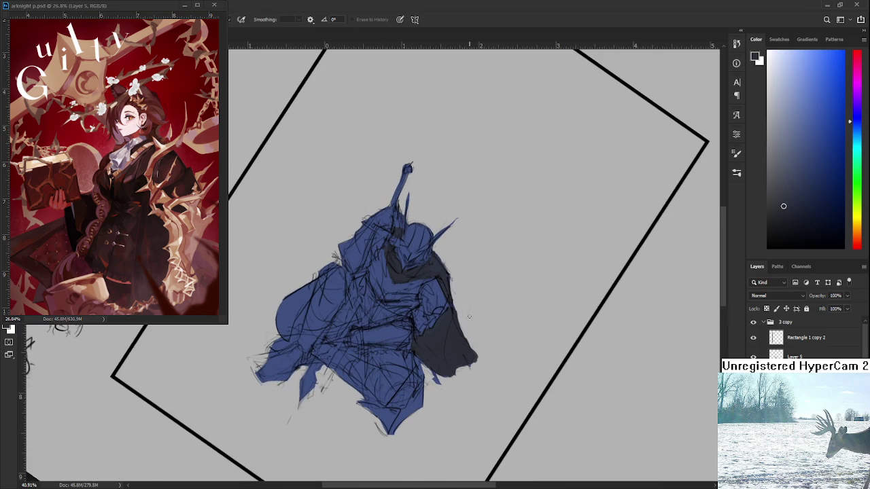
pyautogui.moveTo(474, 349); pyautogui.dragTo(477, 371)
pyautogui.press('b')
pyautogui.keyDown('alt'); pyautogui.click(451, 350); pyautogui.keyUp('alt')
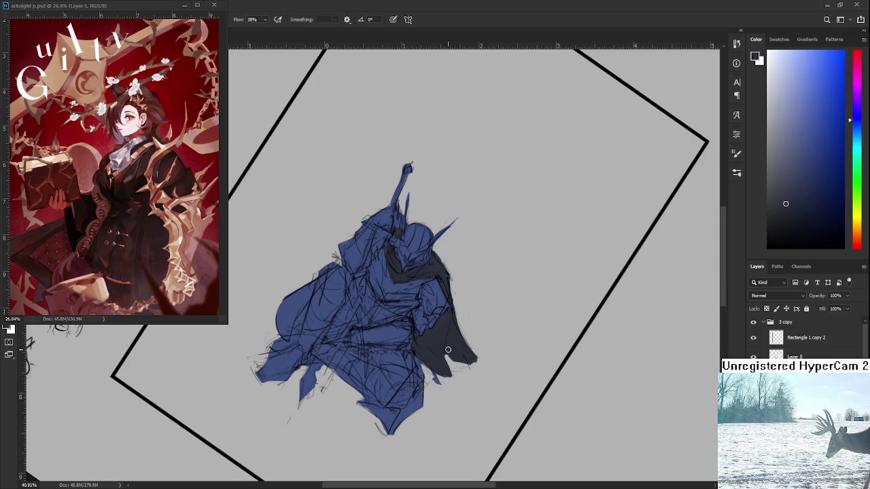
pyautogui.keyDown('alt'); pyautogui.click(451, 349); pyautogui.keyUp('alt')
pyautogui.press('e')
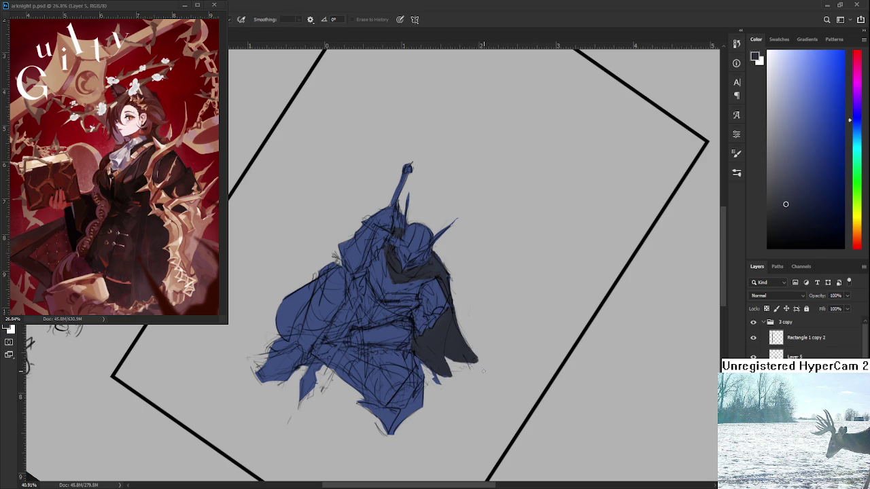
pyautogui.moveTo(485, 370); pyautogui.dragTo(474, 310)
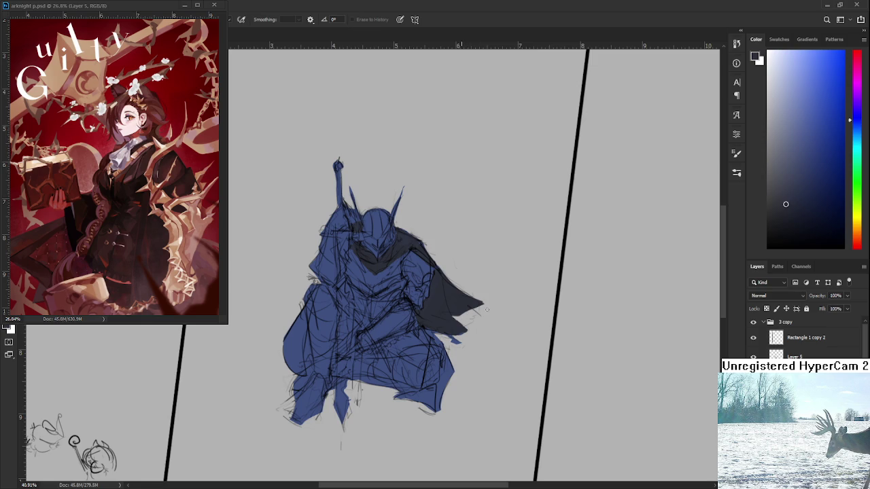
pyautogui.moveTo(472, 307); pyautogui.dragTo(494, 300)
# Refine the cape tip into tattered points by alternately painting and erasing strokes.
pyautogui.moveTo(466, 338)
pyautogui.mouseDown()
pyautogui.moveTo(390, 360)
pyautogui.moveTo(420, 387)
pyautogui.moveTo(481, 309)
pyautogui.moveTo(438, 282)
pyautogui.moveTo(464, 295)
pyautogui.moveTo(451, 286)
pyautogui.moveTo(484, 291)
pyautogui.moveTo(476, 303)
pyautogui.moveTo(482, 310)
pyautogui.mouseUp()
pyautogui.press('e')
pyautogui.press('r')
pyautogui.press('e')
pyautogui.press('b')
pyautogui.press('e')
pyautogui.press('b')
pyautogui.press('e')
pyautogui.press('b')
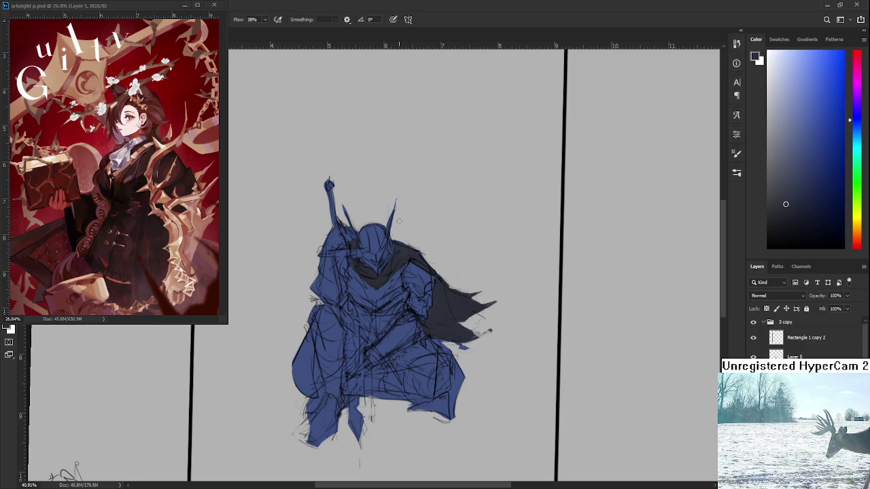
pyautogui.scroll(3, 380, 265)
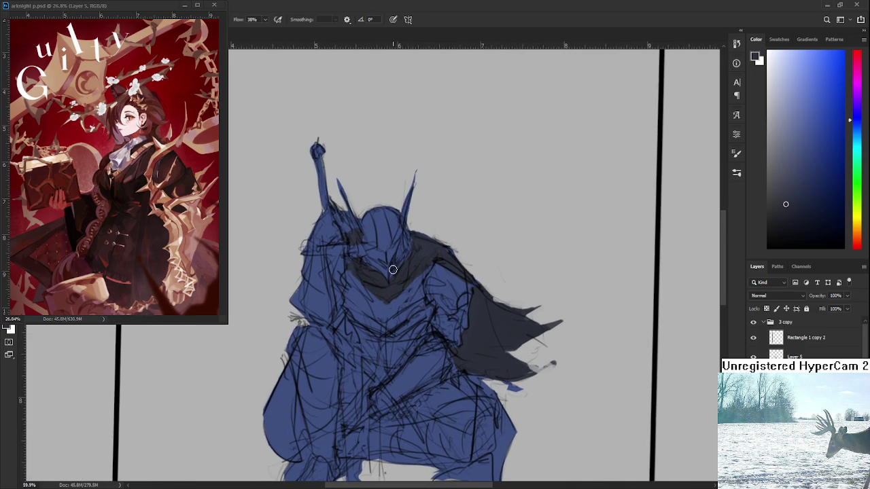
# Brush light grey over the helmet face and across the chest plate, extending it rightward.
pyautogui.click(771, 135)
pyautogui.moveTo(367, 253)
pyautogui.mouseDown()
pyautogui.moveTo(386, 277)
pyautogui.moveTo(394, 234)
pyautogui.moveTo(378, 223)
pyautogui.moveTo(368, 228)
pyautogui.moveTo(361, 263)
pyautogui.moveTo(353, 218)
pyautogui.moveTo(374, 215)
pyautogui.moveTo(400, 237)
pyautogui.moveTo(387, 279)
pyautogui.moveTo(411, 194)
pyautogui.mouseUp()
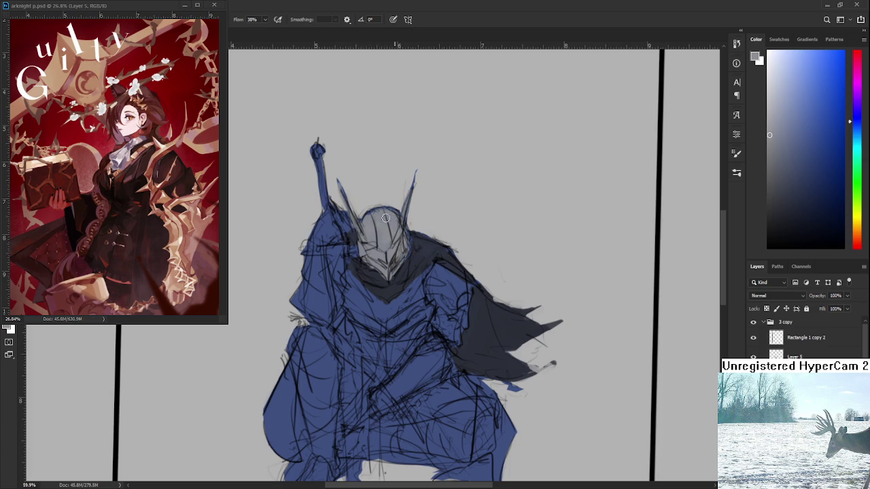
pyautogui.moveTo(390, 264); pyautogui.dragTo(396, 248)
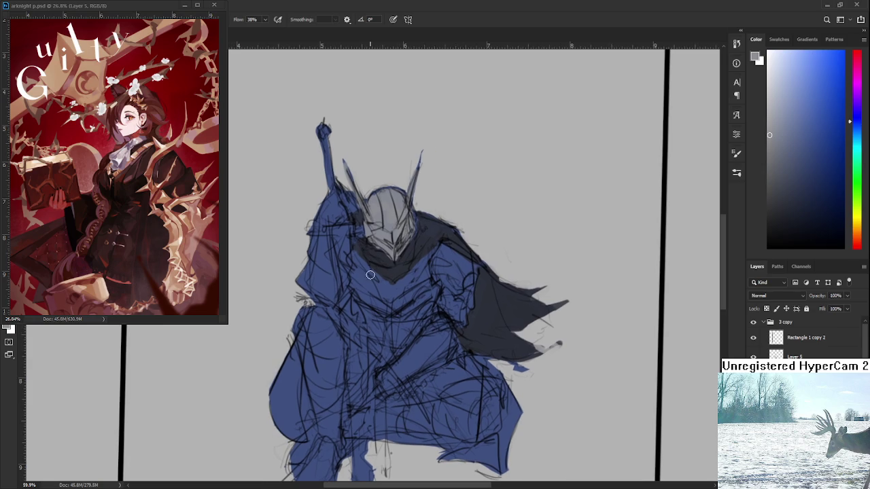
pyautogui.moveTo(369, 290)
pyautogui.mouseDown()
pyautogui.moveTo(371, 279)
pyautogui.moveTo(361, 297)
pyautogui.moveTo(394, 293)
pyautogui.mouseUp()
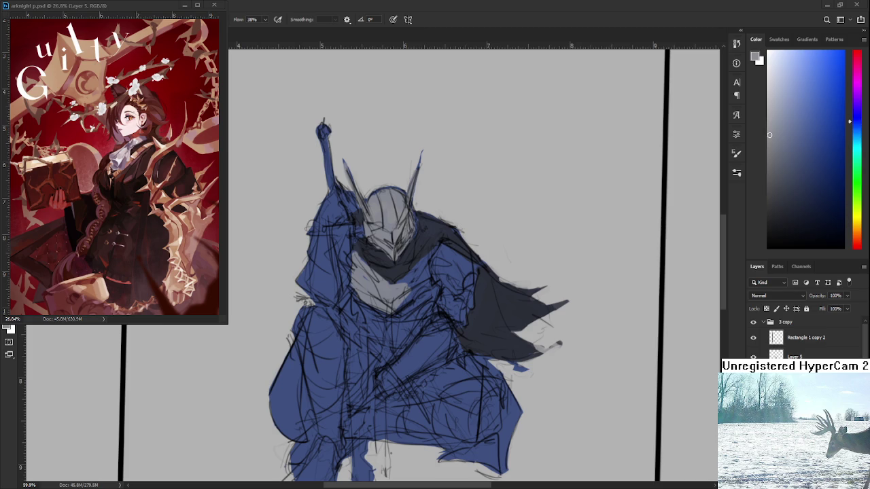
pyautogui.moveTo(410, 297)
pyautogui.mouseDown()
pyautogui.moveTo(416, 292)
pyautogui.moveTo(388, 313)
pyautogui.moveTo(382, 305)
pyautogui.moveTo(408, 278)
pyautogui.moveTo(413, 285)
pyautogui.moveTo(386, 292)
pyautogui.mouseUp()
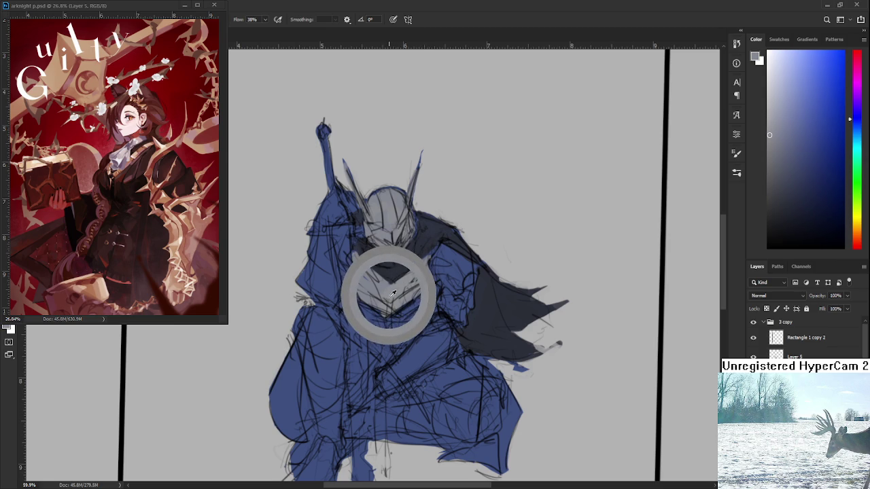
# Sample navy and grey from the chest, then shade the chest plate with darker blue-grey.
pyautogui.moveTo(388, 288)
pyautogui.mouseDown()
pyautogui.moveTo(386, 270)
pyautogui.moveTo(390, 291)
pyautogui.mouseUp()
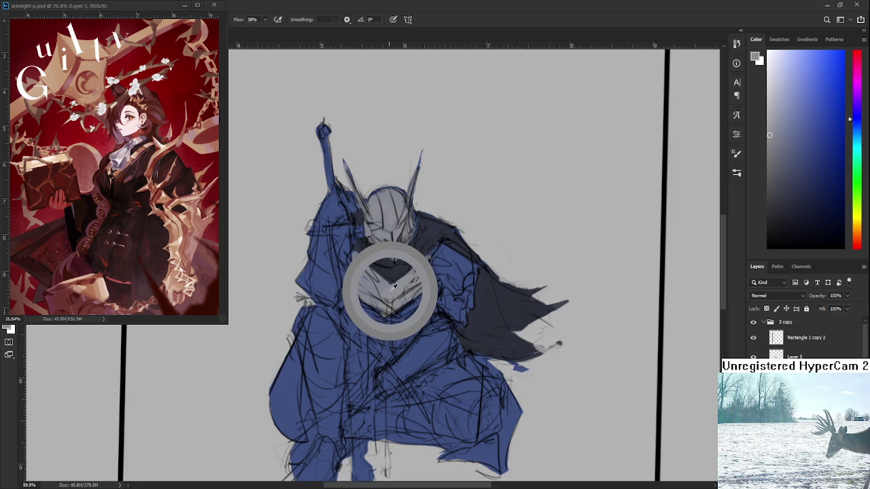
pyautogui.moveTo(393, 284)
pyautogui.mouseDown()
pyautogui.moveTo(386, 294)
pyautogui.moveTo(366, 280)
pyautogui.moveTo(393, 274)
pyautogui.moveTo(390, 267)
pyautogui.mouseUp()
pyautogui.keyDown('alt'); pyautogui.click(379, 287); pyautogui.keyUp('alt')
pyautogui.moveTo(374, 306); pyautogui.dragTo(367, 313)
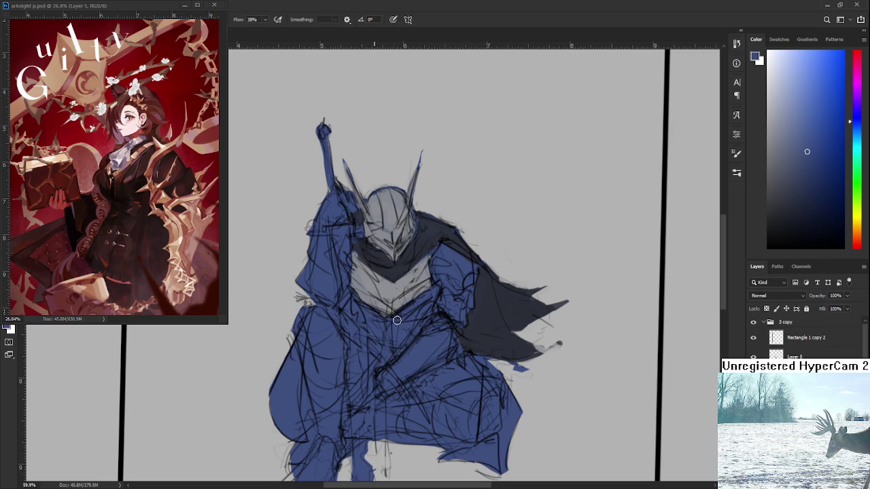
pyautogui.moveTo(390, 271); pyautogui.dragTo(392, 291)
pyautogui.keyDown('alt'); pyautogui.click(392, 291); pyautogui.keyUp('alt')
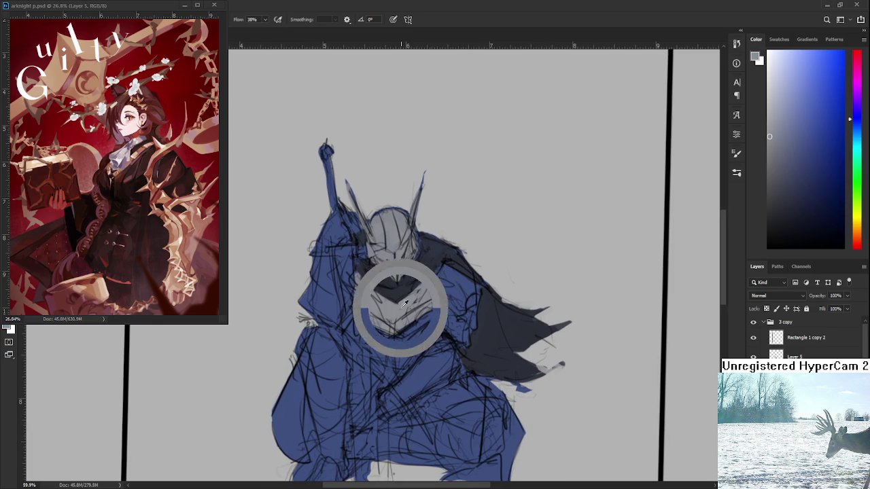
pyautogui.click(778, 170)
pyautogui.moveTo(401, 324)
pyautogui.mouseDown()
pyautogui.moveTo(428, 304)
pyautogui.moveTo(410, 315)
pyautogui.moveTo(360, 316)
pyautogui.mouseUp()
# Add darker grey shading strokes to the helmet faceplate and resample chest-plate tones.
pyautogui.keyDown('alt'); pyautogui.click(372, 318); pyautogui.keyUp('alt')
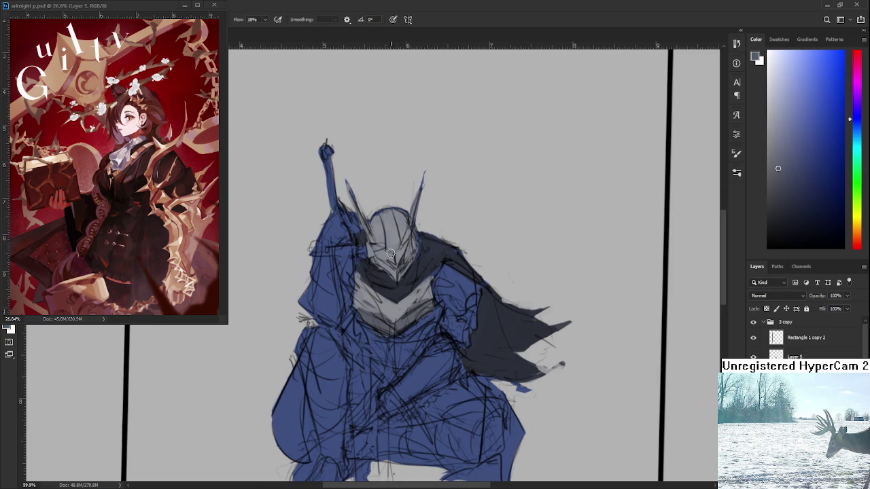
pyautogui.moveTo(392, 248)
pyautogui.mouseDown()
pyautogui.moveTo(387, 212)
pyautogui.moveTo(397, 251)
pyautogui.mouseUp()
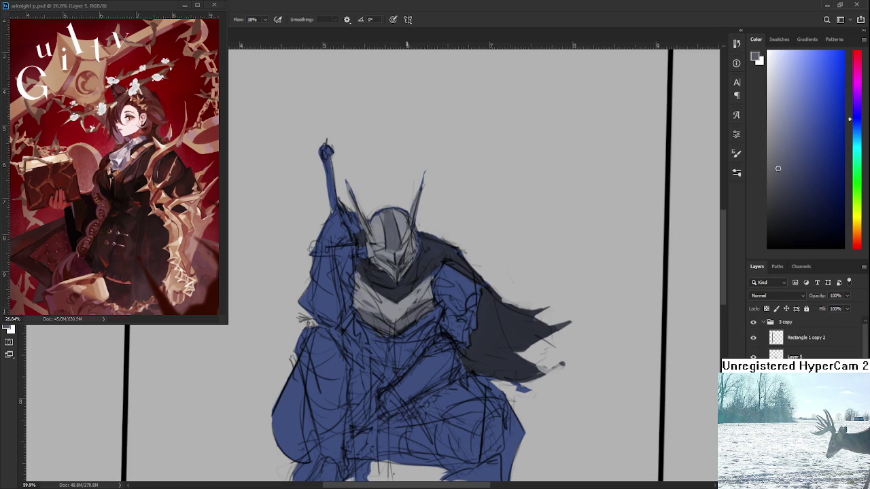
pyautogui.scroll(-2, 407, 265)
pyautogui.scroll(5, 401, 286)
pyautogui.moveTo(383, 320); pyautogui.dragTo(402, 292)
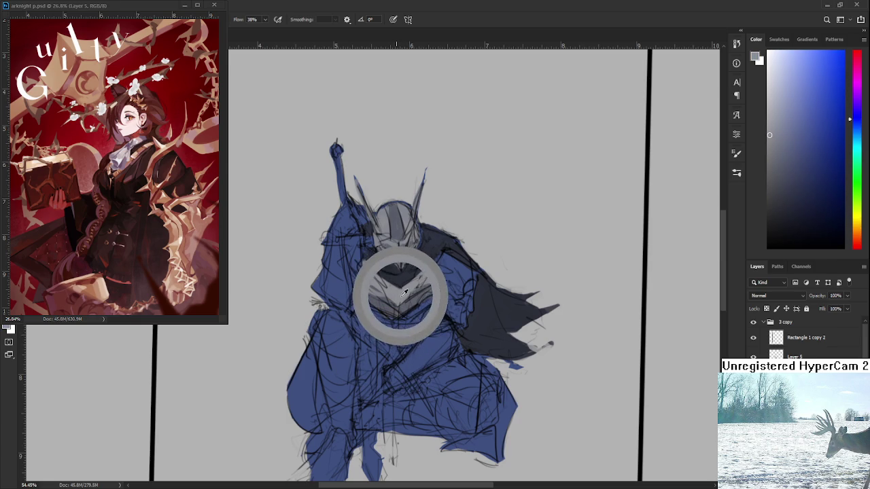
pyautogui.moveTo(402, 291)
pyautogui.mouseDown()
pyautogui.moveTo(400, 332)
pyautogui.moveTo(400, 271)
pyautogui.mouseUp()
pyautogui.click(400, 328)
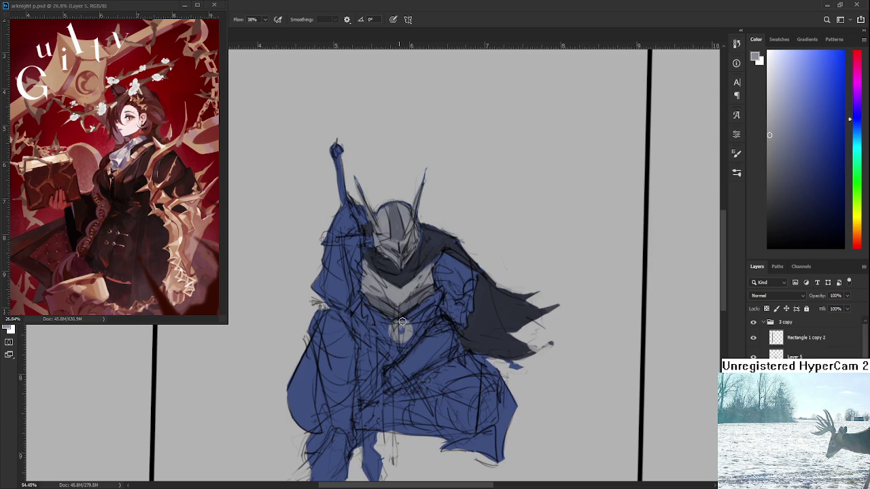
# Sample navy and grey from the armour and dab blue onto the grey chest patch.
pyautogui.click(417, 329)
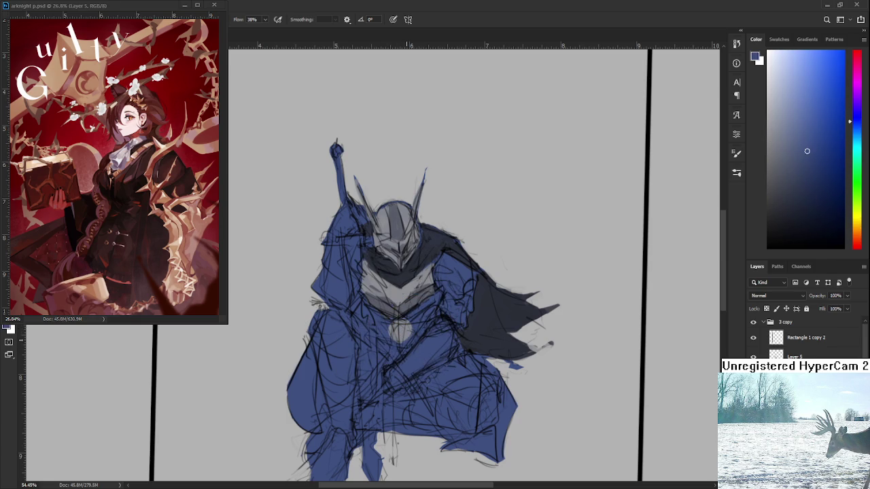
pyautogui.keyDown('alt'); pyautogui.click(390, 331); pyautogui.keyUp('alt')
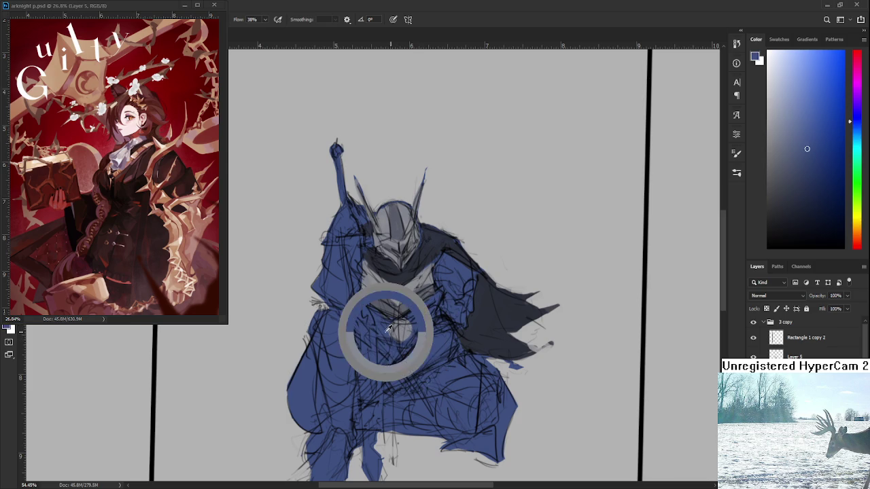
pyautogui.moveTo(389, 331); pyautogui.dragTo(389, 321)
pyautogui.keyDown('alt'); pyautogui.click(407, 332); pyautogui.keyUp('alt')
pyautogui.keyDown('alt'); pyautogui.click(411, 335); pyautogui.keyUp('alt')
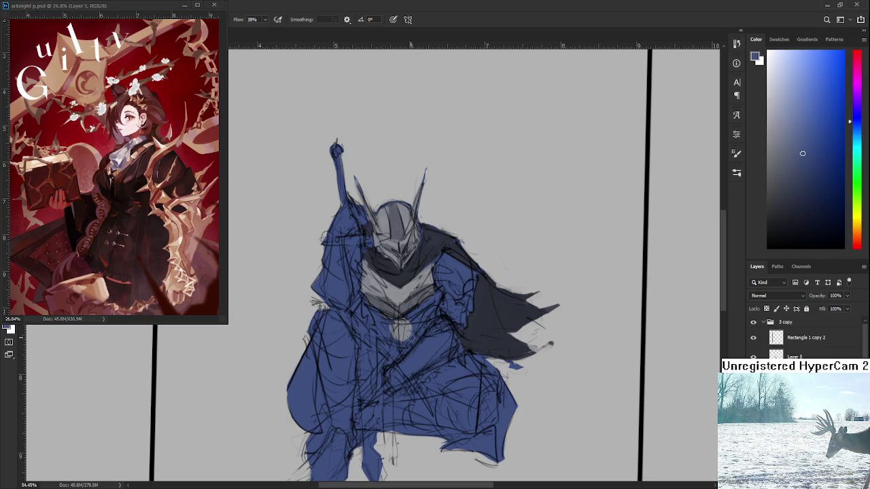
pyautogui.keyDown('alt'); pyautogui.click(410, 337); pyautogui.keyUp('alt')
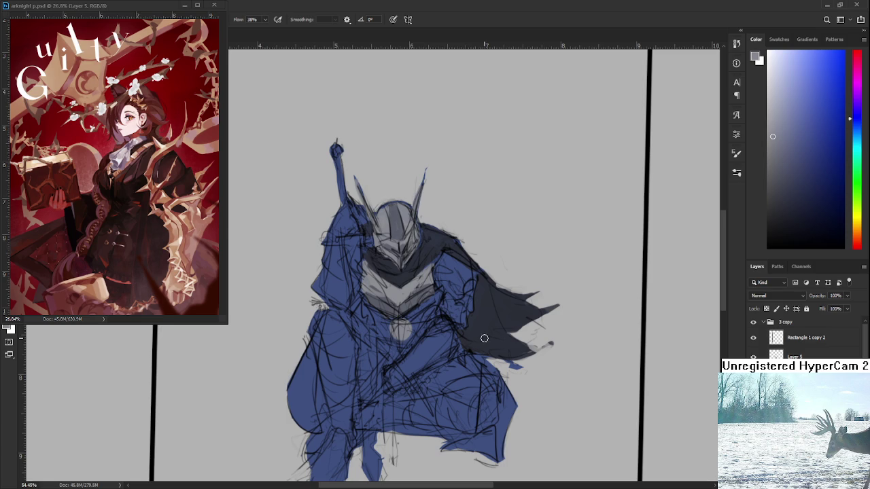
# Lay darker sampled grey strokes across the upper chest plate.
pyautogui.keyDown('alt'); pyautogui.click(416, 282); pyautogui.keyUp('alt')
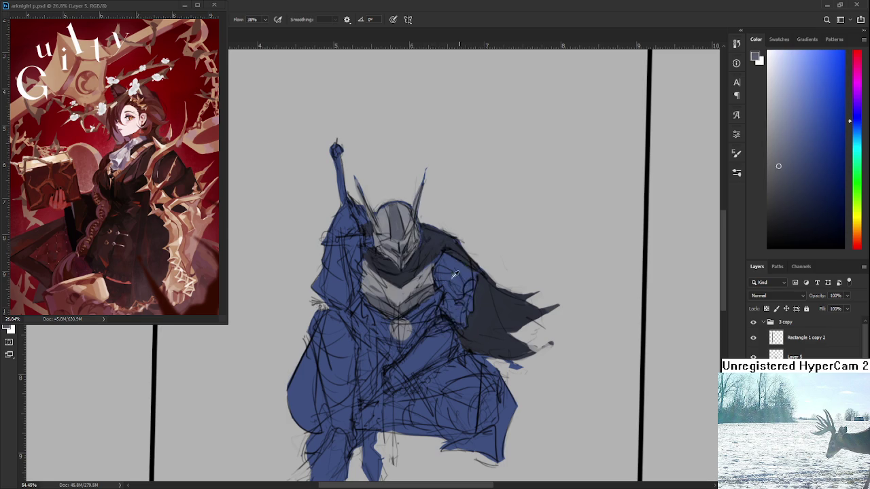
pyautogui.keyDown('alt'); pyautogui.click(384, 291); pyautogui.keyUp('alt')
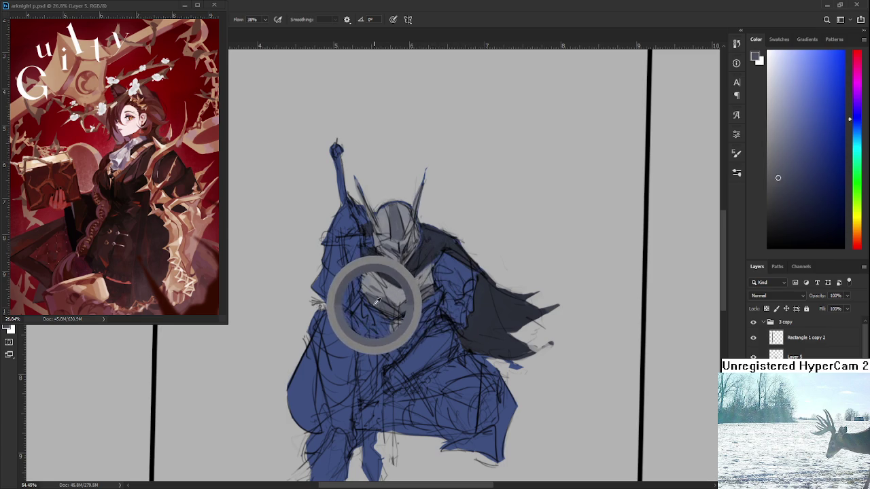
pyautogui.moveTo(385, 295); pyautogui.dragTo(387, 291)
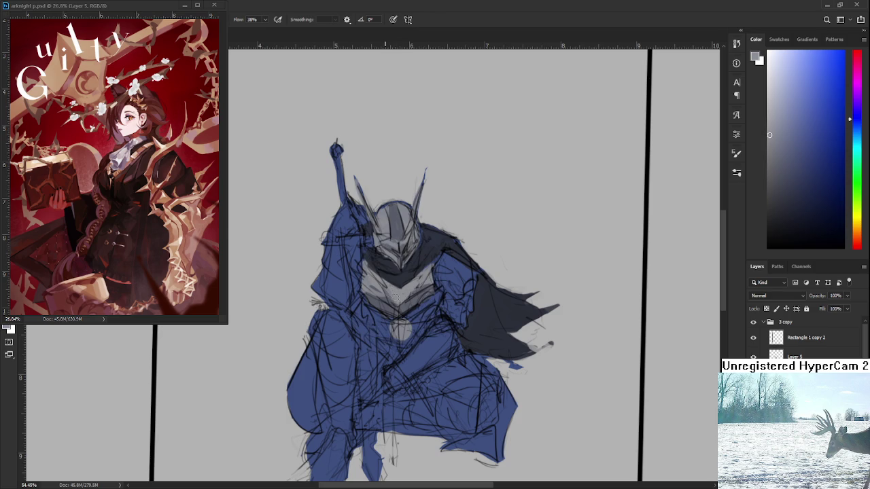
pyautogui.keyDown('alt'); pyautogui.click(391, 305); pyautogui.keyUp('alt')
pyautogui.keyDown('alt'); pyautogui.click(393, 287); pyautogui.keyUp('alt')
pyautogui.moveTo(386, 285)
pyautogui.mouseDown()
pyautogui.moveTo(380, 301)
pyautogui.moveTo(375, 278)
pyautogui.mouseUp()
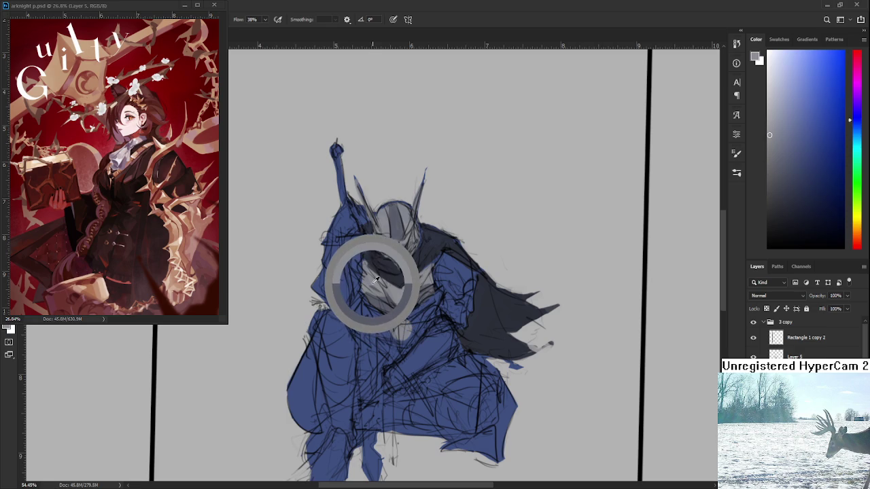
pyautogui.moveTo(375, 278); pyautogui.dragTo(383, 284)
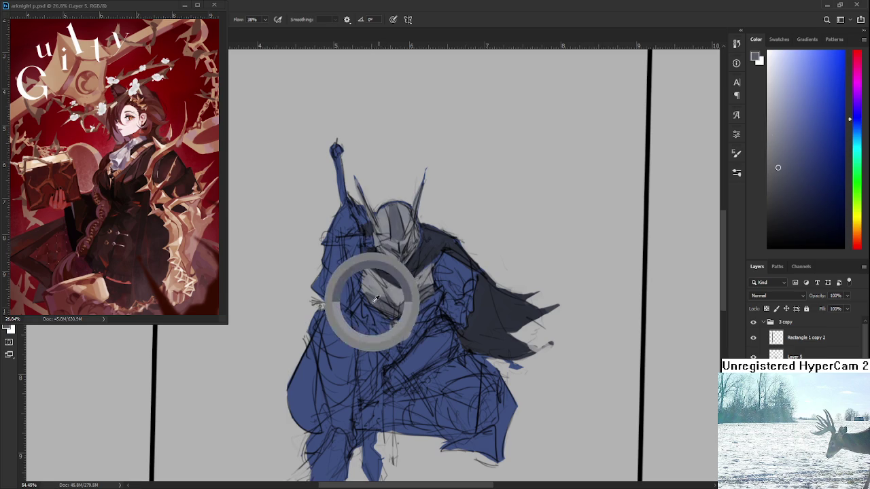
# Build layered darker-grey chevron shading on the chest plate with repeatedly sampled tones.
pyautogui.click(405, 297)
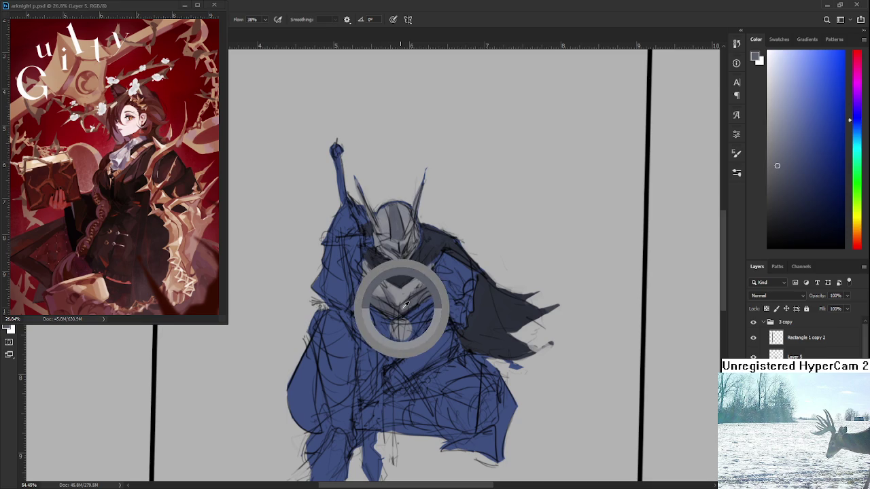
pyautogui.moveTo(405, 295); pyautogui.dragTo(398, 297)
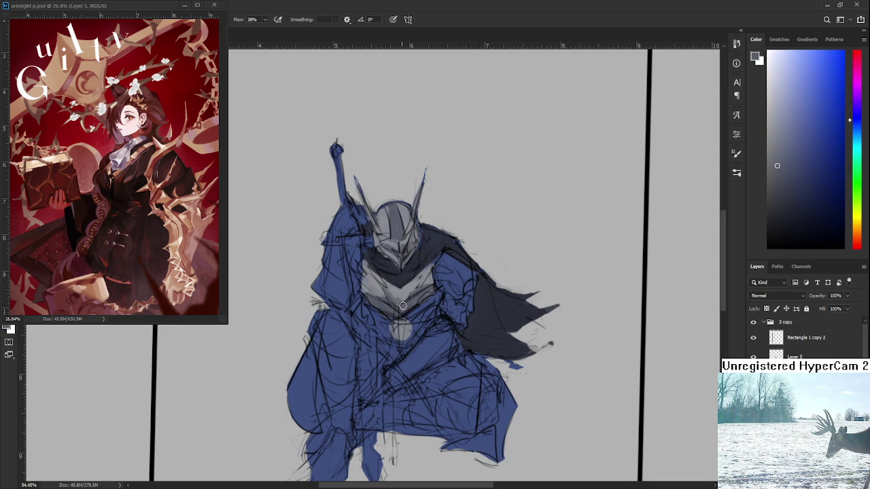
pyautogui.click(406, 293)
pyautogui.click(401, 296)
pyautogui.click(400, 300)
pyautogui.click(401, 299)
pyautogui.moveTo(406, 304); pyautogui.dragTo(369, 291)
pyautogui.keyDown('alt'); pyautogui.click(397, 296); pyautogui.keyUp('alt')
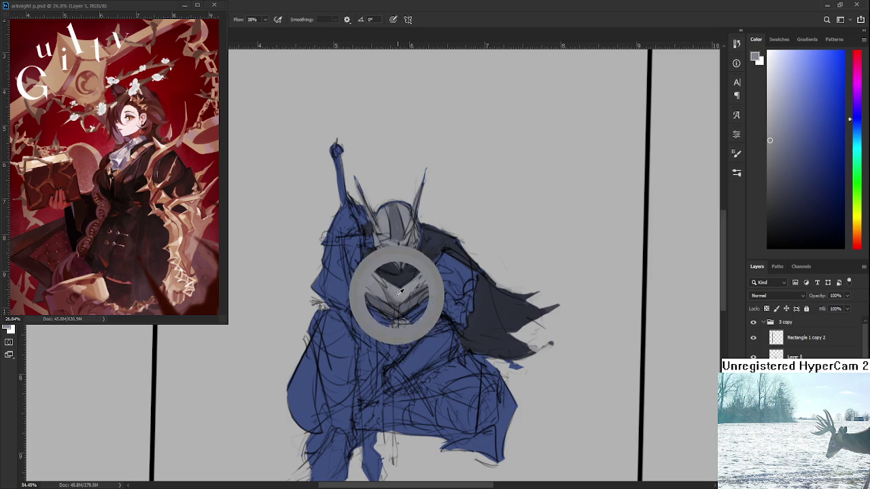
pyautogui.keyDown('alt'); pyautogui.click(404, 307); pyautogui.keyUp('alt')
# Sample lighter and darker chest greys while shifting the knight slightly up in view.
pyautogui.keyDown('alt'); pyautogui.click(392, 292); pyautogui.keyUp('alt')
pyautogui.keyDown('alt'); pyautogui.click(408, 293); pyautogui.keyUp('alt')
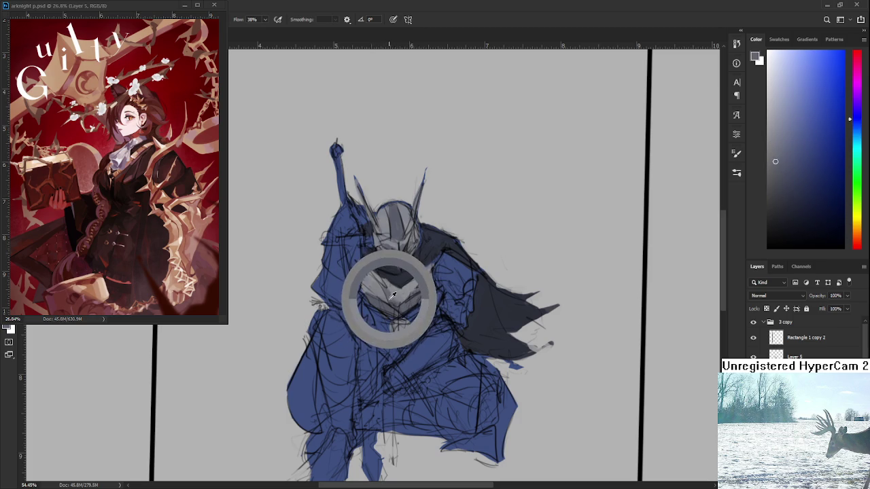
pyautogui.keyDown('alt'); pyautogui.click(400, 288); pyautogui.keyUp('alt')
pyautogui.keyDown('alt'); pyautogui.click(388, 292); pyautogui.keyUp('alt')
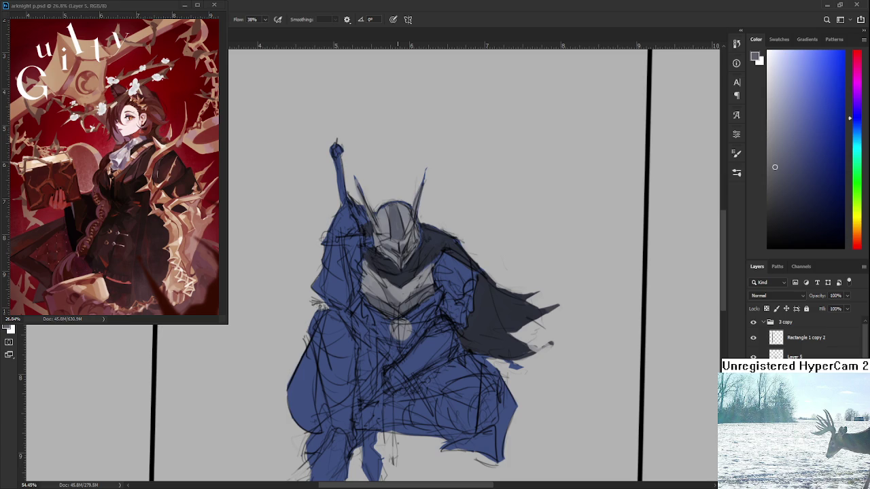
pyautogui.moveTo(417, 316); pyautogui.dragTo(431, 298)
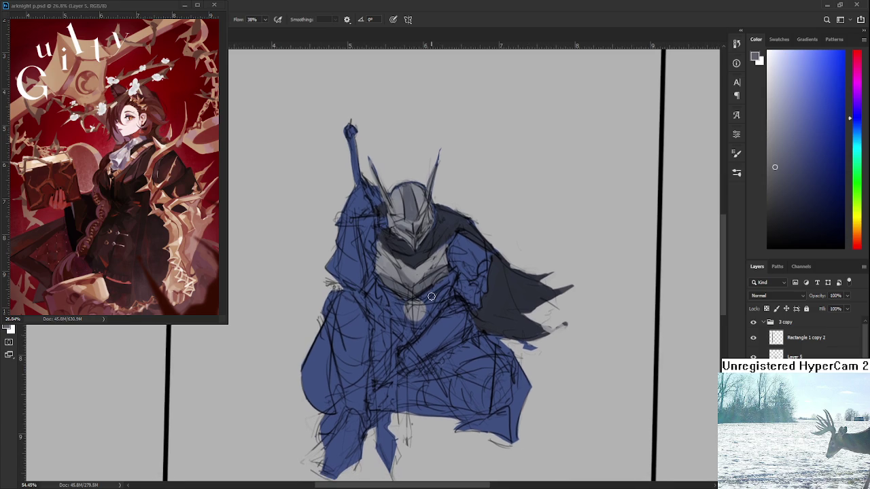
pyautogui.scroll(1, 442, 270)
# Add dark navy blue-grey shading on the right shoulder beside the helmet, sampling neck and helmet tones.
pyautogui.keyDown('alt'); pyautogui.click(415, 273); pyautogui.keyUp('alt')
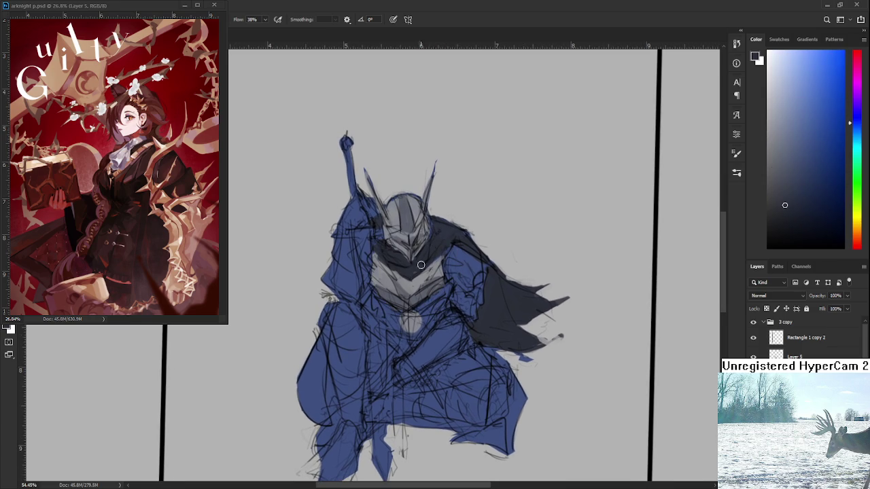
pyautogui.keyDown('alt'); pyautogui.click(436, 250); pyautogui.keyUp('alt')
pyautogui.keyDown('alt'); pyautogui.click(421, 233); pyautogui.keyUp('alt')
pyautogui.keyDown('alt'); pyautogui.click(431, 246); pyautogui.keyUp('alt')
pyautogui.moveTo(444, 288); pyautogui.dragTo(437, 281)
pyautogui.keyDown('alt'); pyautogui.click(419, 314); pyautogui.keyUp('alt')
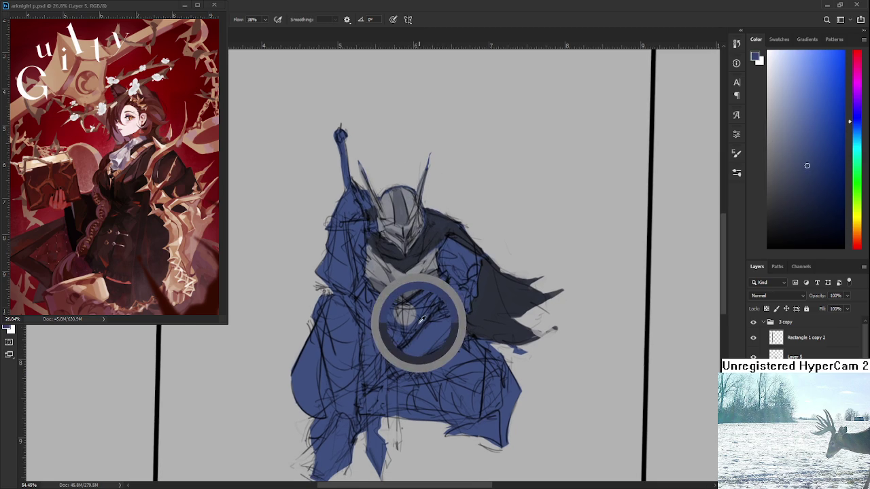
pyautogui.moveTo(419, 314); pyautogui.dragTo(419, 302)
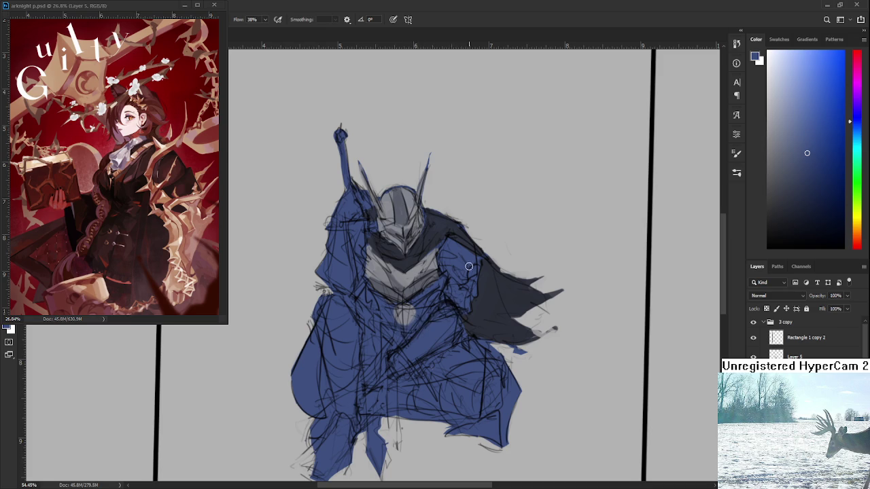
pyautogui.moveTo(437, 262); pyautogui.dragTo(422, 270)
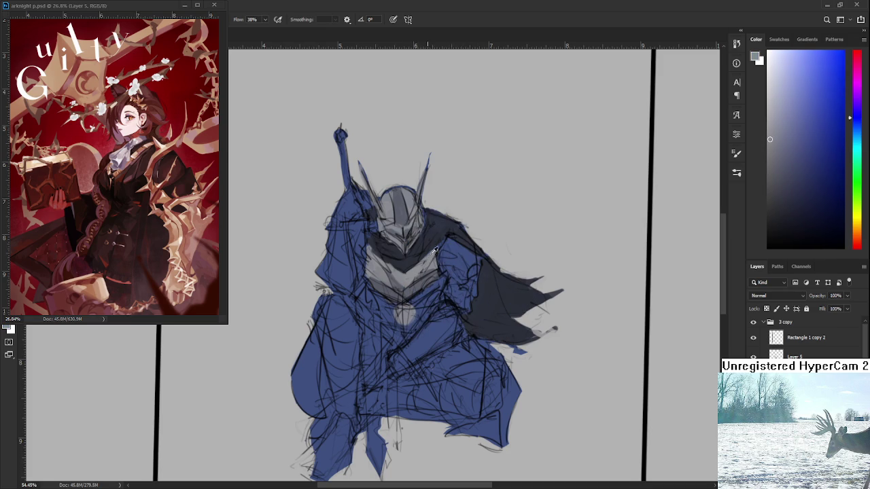
pyautogui.moveTo(429, 251)
pyautogui.mouseDown()
pyautogui.moveTo(440, 228)
pyautogui.moveTo(414, 322)
pyautogui.moveTo(419, 317)
pyautogui.mouseUp()
pyautogui.press('r')
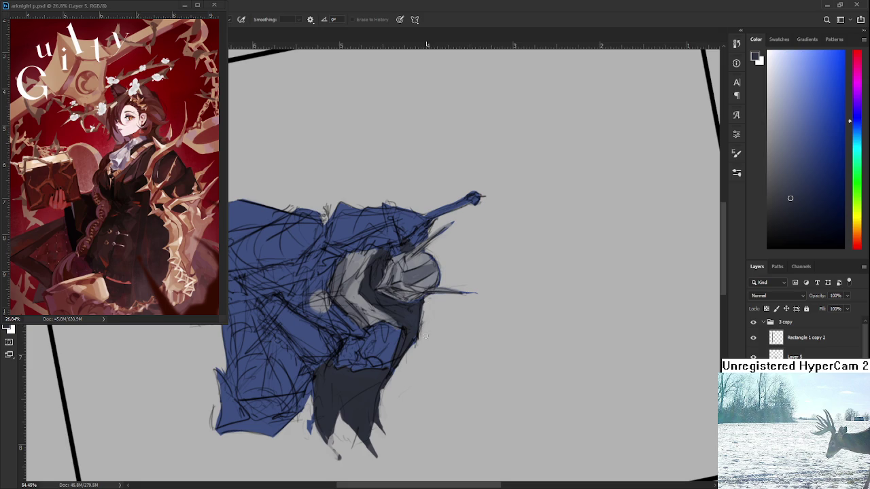
pyautogui.press('r')
pyautogui.moveTo(420, 342); pyautogui.dragTo(476, 249)
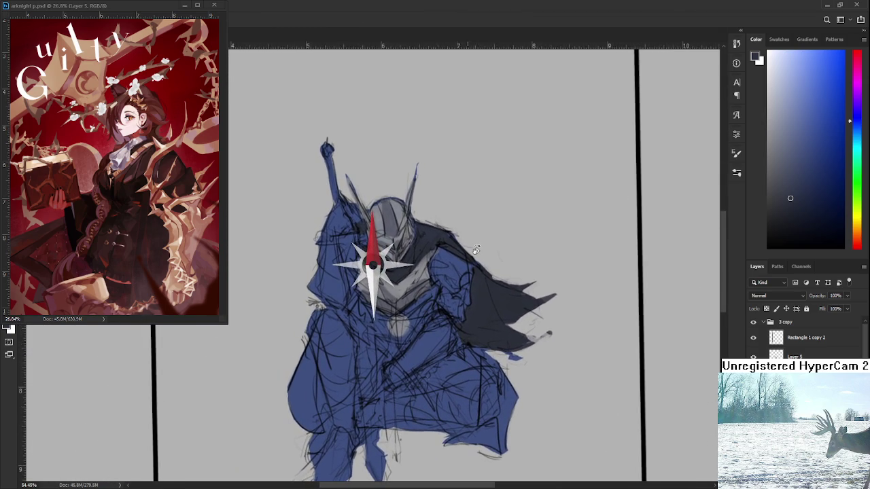
pyautogui.moveTo(476, 248); pyautogui.dragTo(468, 247)
pyautogui.moveTo(429, 281); pyautogui.dragTo(427, 309)
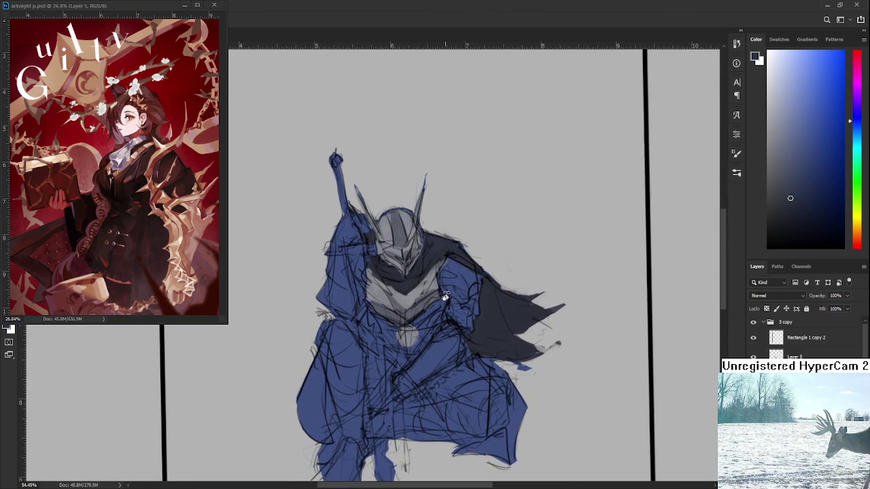
pyautogui.press('b')
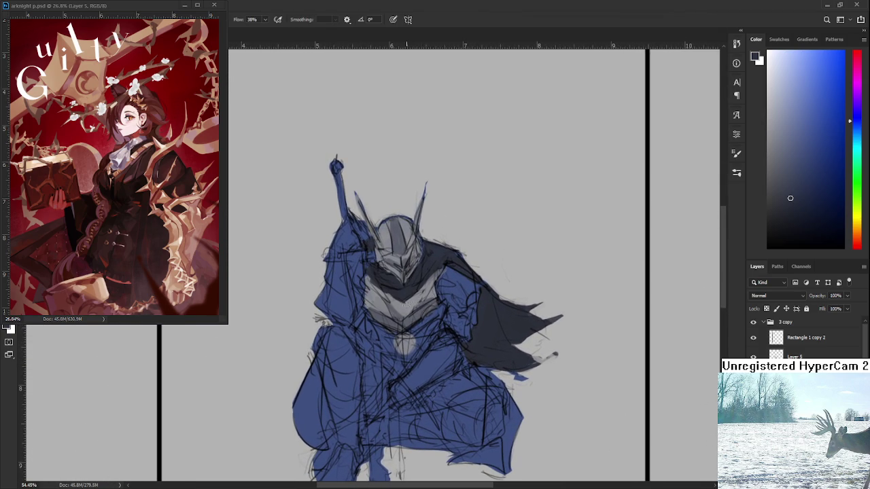
pyautogui.keyDown('alt'); pyautogui.click(402, 291); pyautogui.keyUp('alt')
pyautogui.keyDown('alt'); pyautogui.click(403, 290); pyautogui.keyUp('alt')
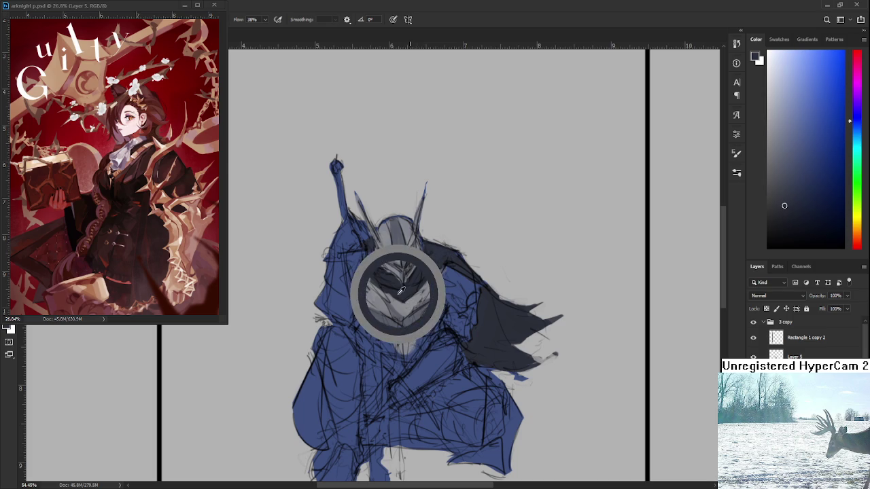
pyautogui.keyDown('alt'); pyautogui.click(402, 291); pyautogui.keyUp('alt')
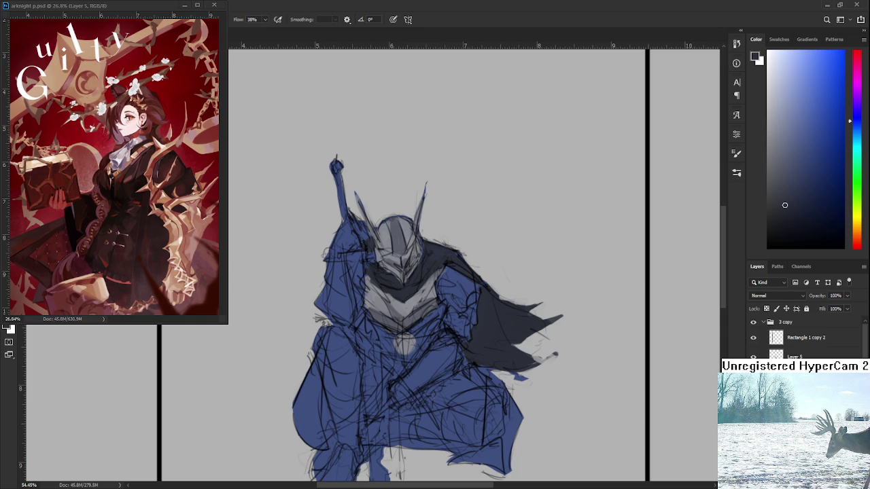
pyautogui.scroll(-2, 358, 327)
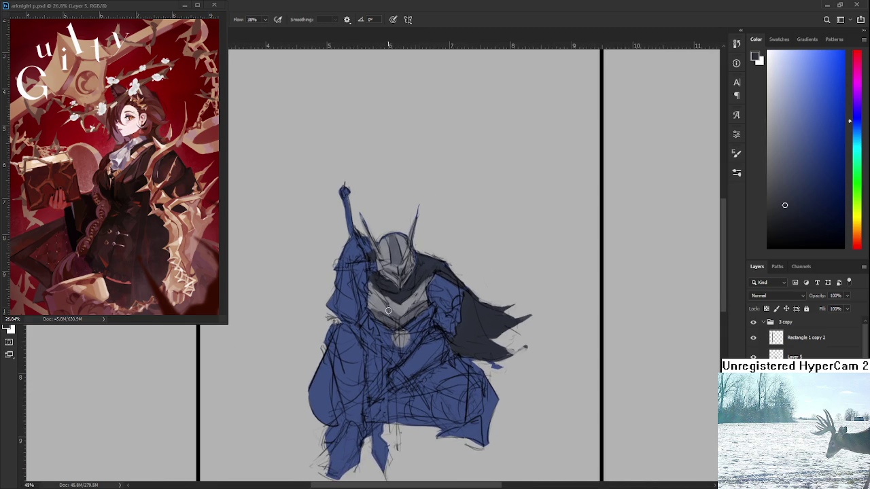
pyautogui.moveTo(387, 343)
pyautogui.mouseDown()
pyautogui.moveTo(400, 349)
pyautogui.moveTo(389, 357)
pyautogui.mouseUp()
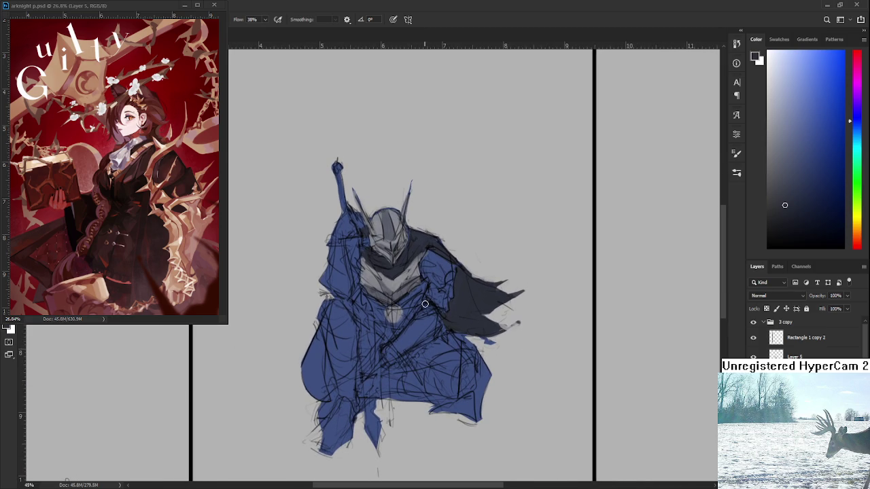
pyautogui.keyDown('alt'); pyautogui.click(414, 329); pyautogui.keyUp('alt')
# Paint a wide diagonal brown strap across the body in a darker, greyer brown.
pyautogui.click(855, 233)
pyautogui.click(811, 160)
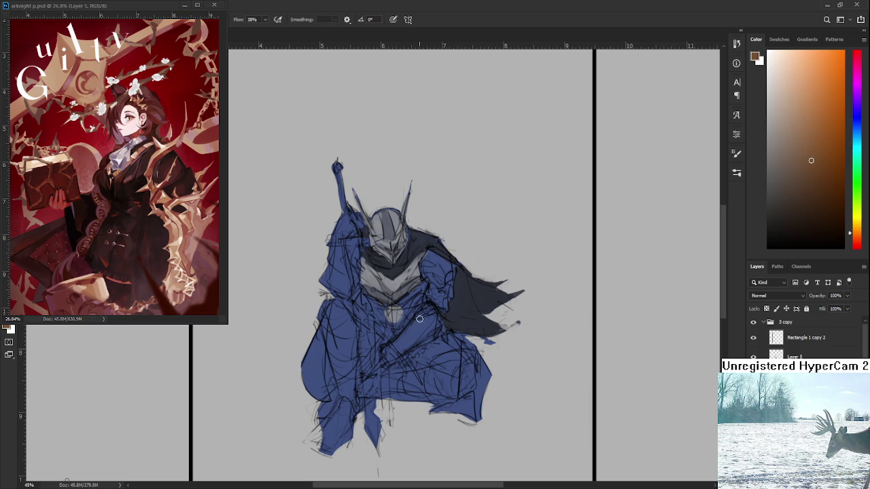
pyautogui.moveTo(388, 355); pyautogui.dragTo(434, 331)
pyautogui.click(796, 172)
pyautogui.moveTo(389, 359); pyautogui.dragTo(441, 325)
pyautogui.moveTo(380, 352); pyautogui.dragTo(380, 363)
pyautogui.keyDown('alt'); pyautogui.click(370, 365); pyautogui.keyUp('alt')
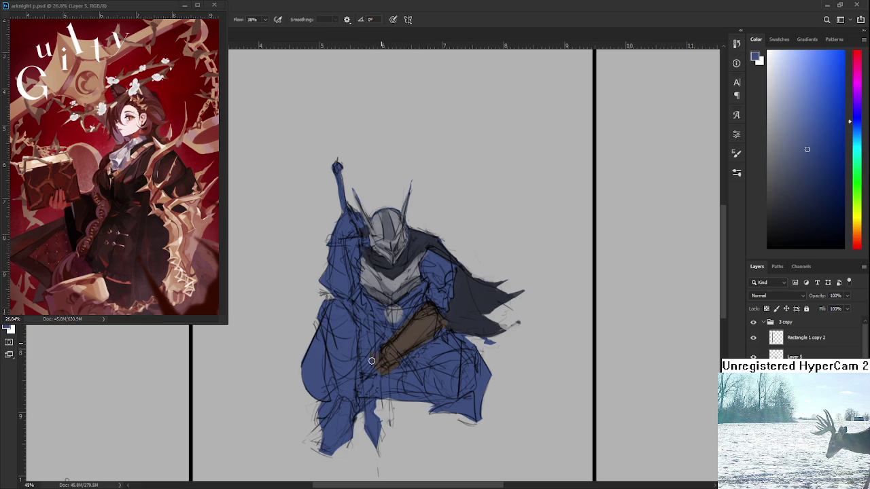
pyautogui.keyDown('alt'); pyautogui.click(403, 337); pyautogui.keyUp('alt')
pyautogui.keyDown('alt'); pyautogui.click(393, 374); pyautogui.keyUp('alt')
pyautogui.keyDown('alt'); pyautogui.click(408, 335); pyautogui.keyUp('alt')
# Paint brown leather up the left shoulder and over the light chest patch.
pyautogui.moveTo(363, 302); pyautogui.dragTo(370, 339)
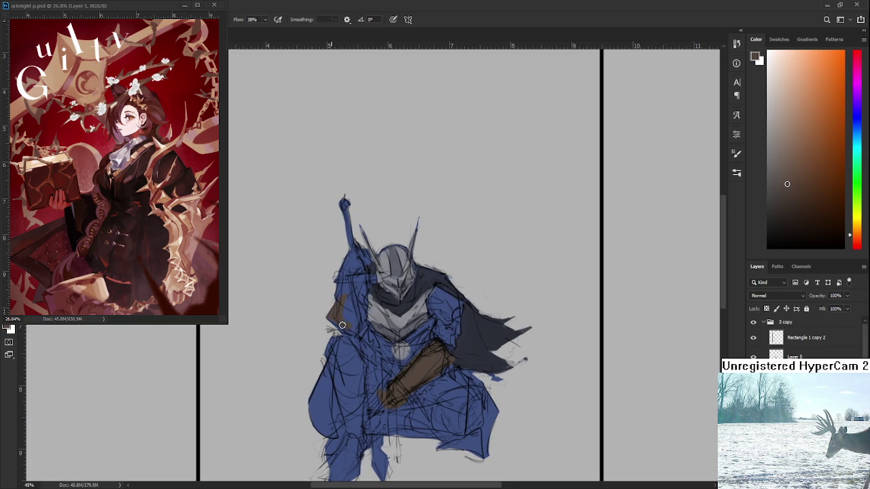
pyautogui.moveTo(351, 319)
pyautogui.mouseDown()
pyautogui.moveTo(339, 295)
pyautogui.moveTo(354, 263)
pyautogui.mouseUp()
pyautogui.moveTo(412, 372); pyautogui.dragTo(415, 347)
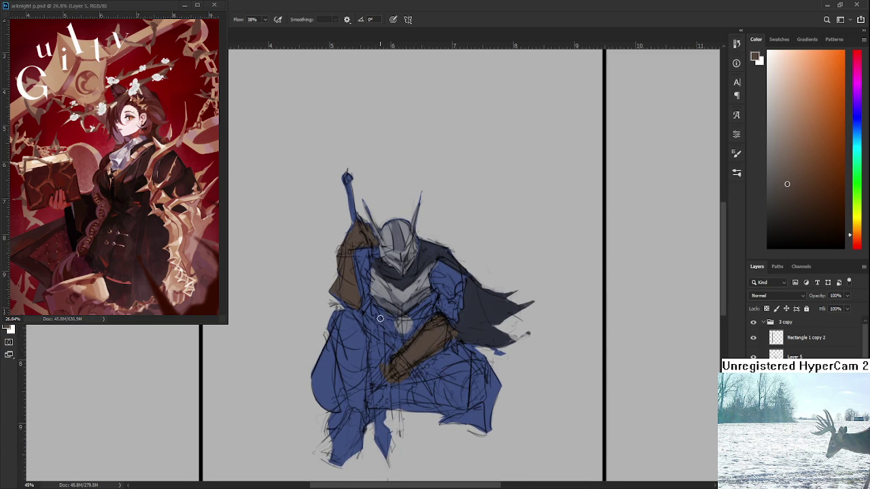
pyautogui.moveTo(393, 324); pyautogui.dragTo(418, 323)
# Shift the brown to a darker reddish tone and paint it down the left leg.
pyautogui.scroll(-2, 425, 315)
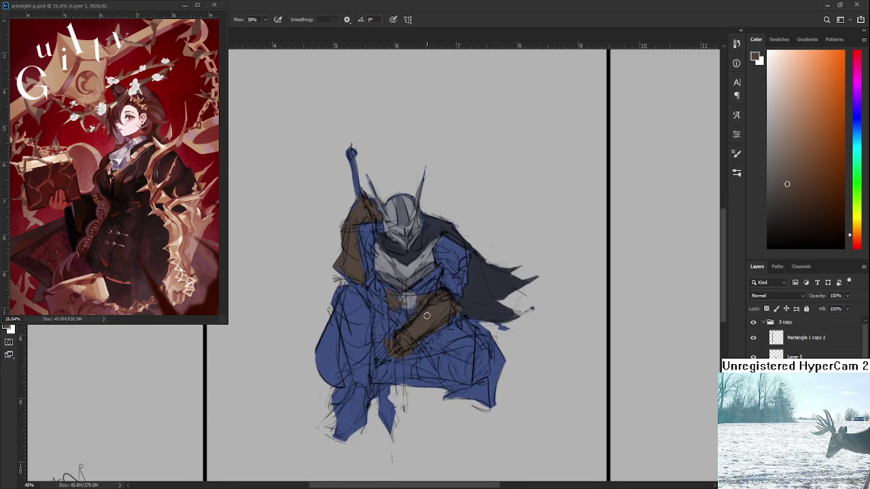
pyautogui.keyDown('alt'); pyautogui.click(438, 315); pyautogui.keyUp('alt')
pyautogui.moveTo(857, 235); pyautogui.dragTo(856, 242)
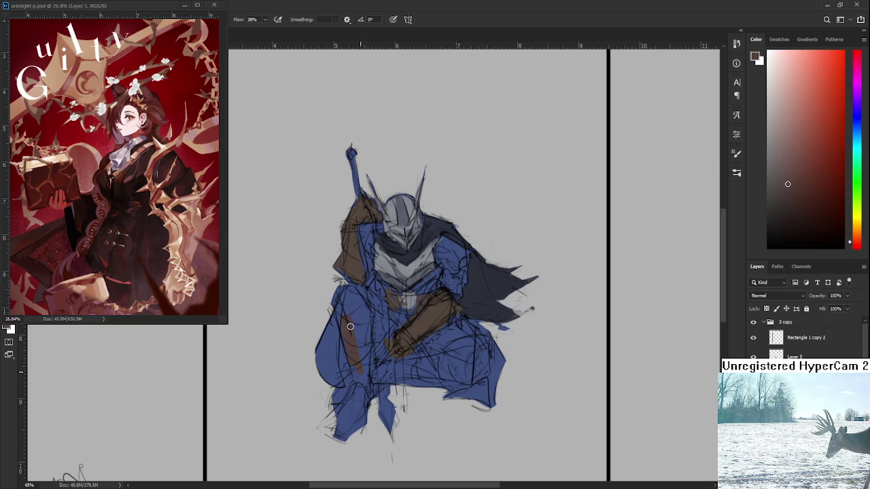
pyautogui.moveTo(793, 199); pyautogui.dragTo(798, 207)
pyautogui.moveTo(344, 317)
pyautogui.mouseDown()
pyautogui.moveTo(354, 370)
pyautogui.moveTo(342, 321)
pyautogui.mouseUp()
pyautogui.moveTo(355, 314)
pyautogui.mouseDown()
pyautogui.moveTo(356, 364)
pyautogui.moveTo(340, 316)
pyautogui.moveTo(343, 293)
pyautogui.moveTo(353, 320)
pyautogui.moveTo(358, 296)
pyautogui.moveTo(366, 308)
pyautogui.mouseUp()
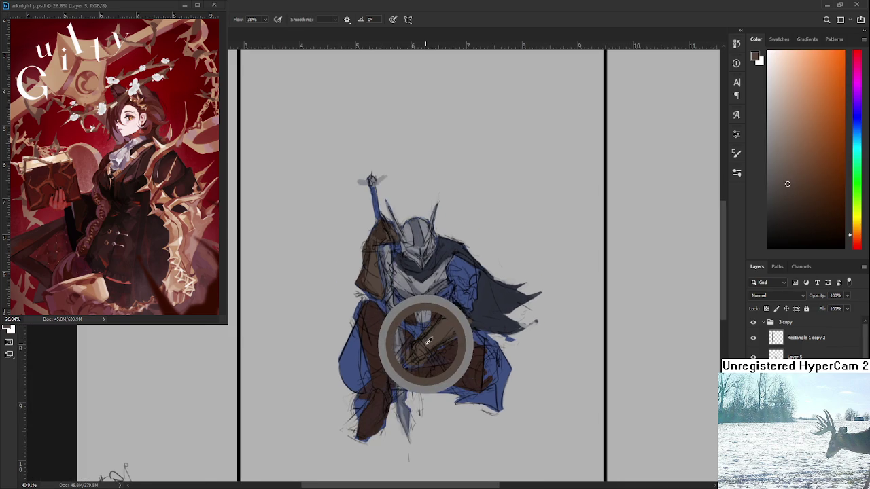
# Sample the grey-blue from the figure for the sword and right arm plate.
pyautogui.moveTo(438, 327)
pyautogui.mouseDown()
pyautogui.moveTo(431, 277)
pyautogui.moveTo(459, 283)
pyautogui.moveTo(472, 269)
pyautogui.mouseUp()
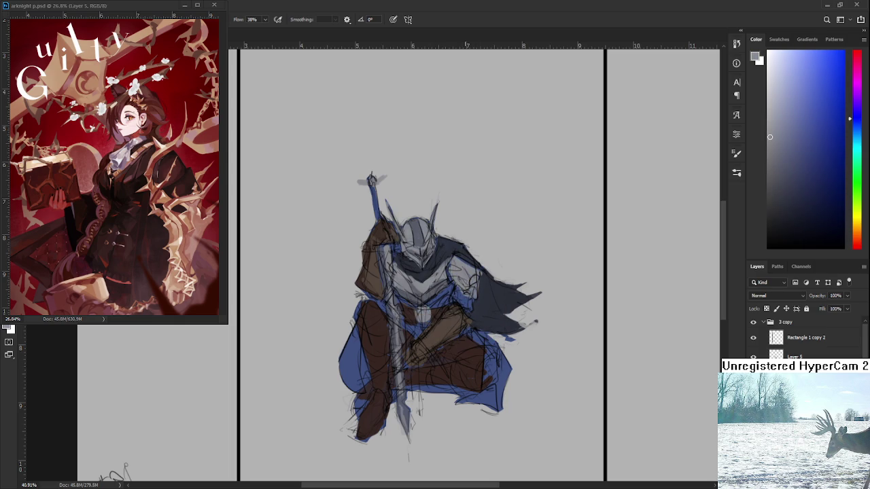
pyautogui.scroll(-2, 467, 262)
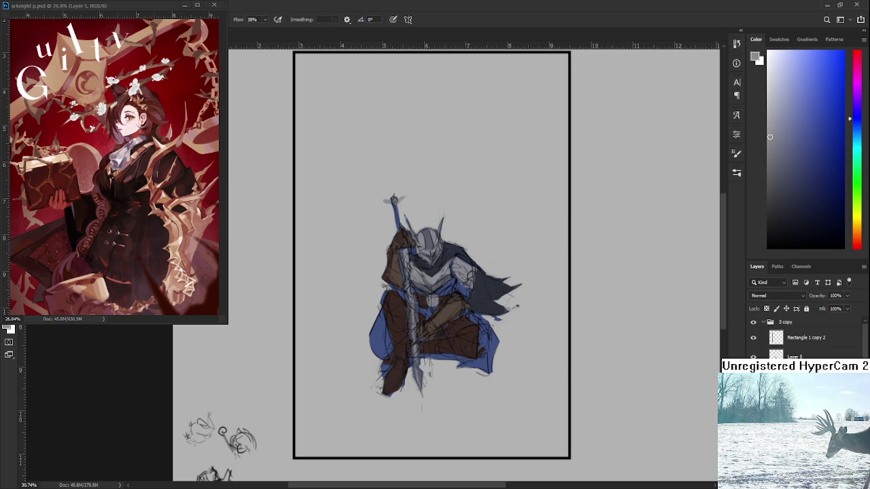
pyautogui.scroll(-1, 381, 399)
pyautogui.scroll(1, 421, 381)
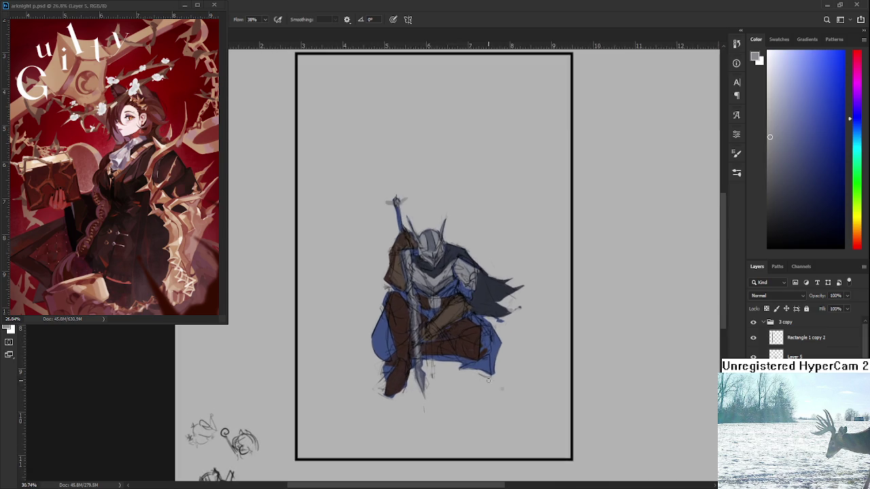
pyautogui.scroll(1, 451, 370)
pyautogui.scroll(1, 450, 370)
pyautogui.scroll(1, 449, 370)
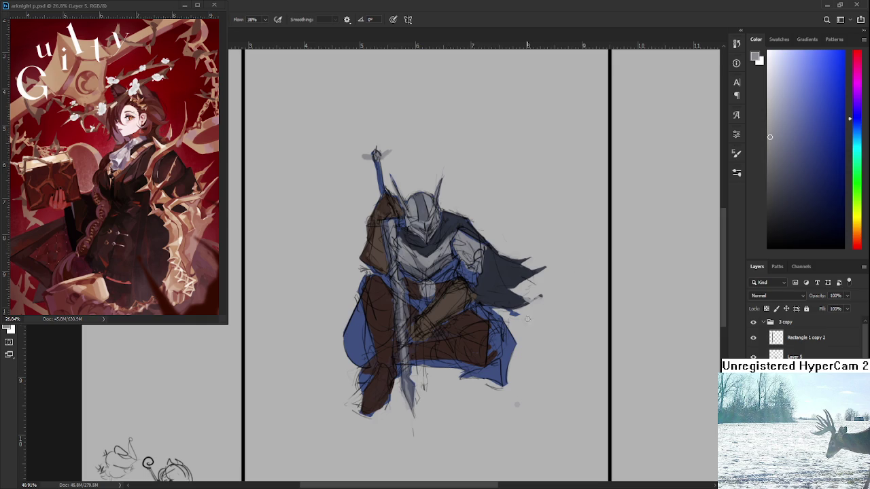
# Paint a dark stroke at the cloak tip and trim it, alternating brush and eraser.
pyautogui.press('e')
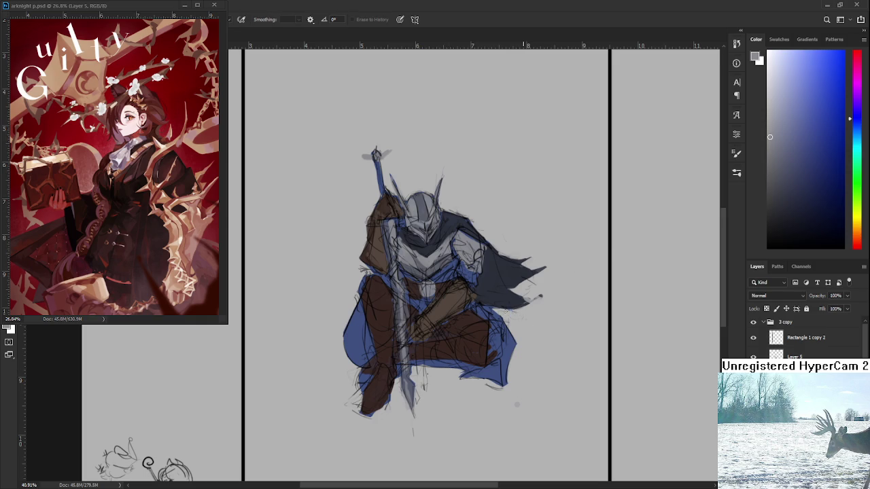
pyautogui.moveTo(525, 309); pyautogui.dragTo(496, 344)
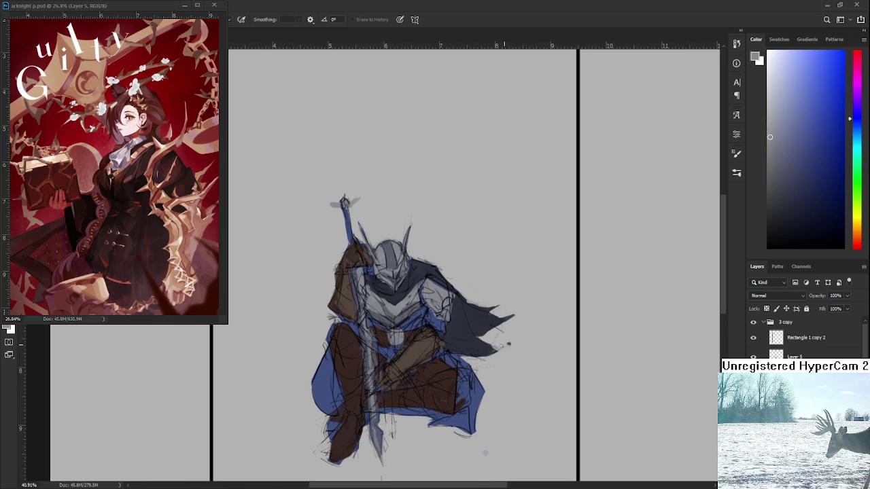
pyautogui.press('b')
pyautogui.keyDown('alt'); pyautogui.click(489, 344); pyautogui.keyUp('alt')
pyautogui.moveTo(490, 344); pyautogui.dragTo(502, 348)
pyautogui.press('e')
pyautogui.press('b')
pyautogui.press('e')
pyautogui.press('b')
pyautogui.press('e')
# Erase the stray sketch lines along the boot's lower edge.
pyautogui.scroll(-2, 508, 328)
pyautogui.scroll(-1, 508, 328)
pyautogui.scroll(2, 372, 256)
pyautogui.scroll(2, 371, 256)
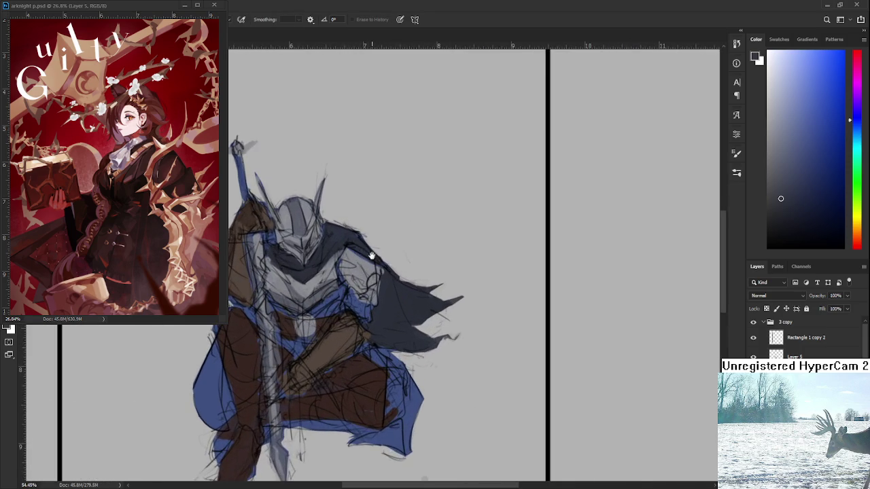
pyautogui.scroll(-2, 372, 255)
pyautogui.scroll(-1, 474, 352)
pyautogui.scroll(-1, 474, 352)
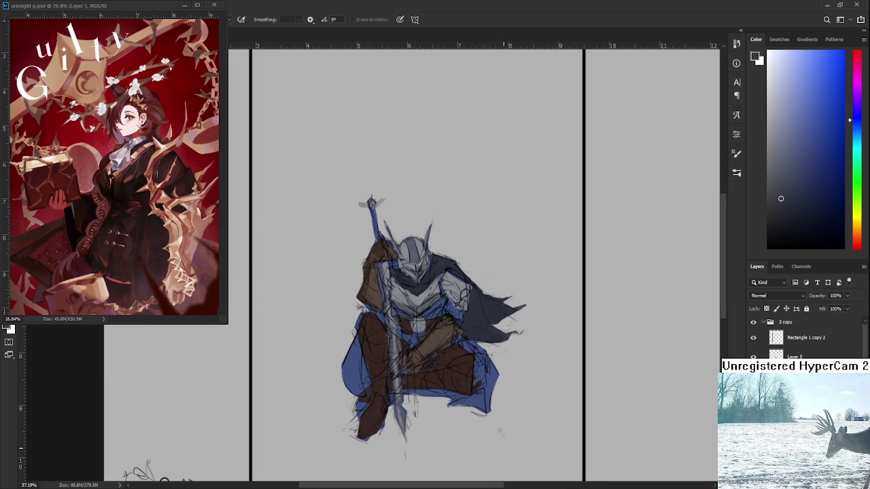
pyautogui.scroll(1, 492, 425)
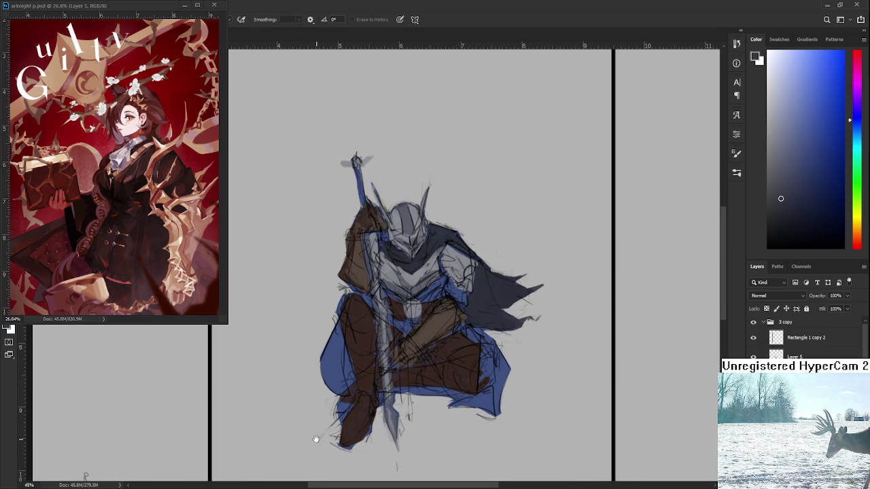
pyautogui.scroll(1, 316, 439)
pyautogui.moveTo(360, 443); pyautogui.dragTo(389, 428)
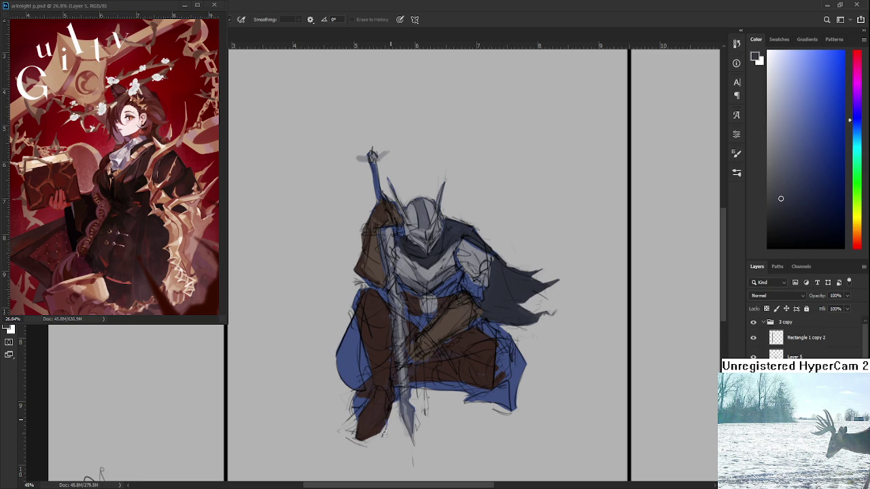
pyautogui.scroll(-2, 391, 421)
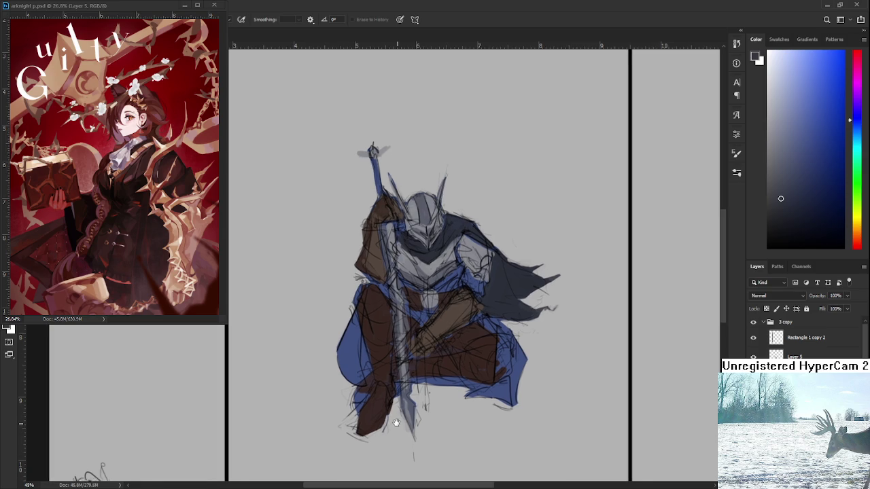
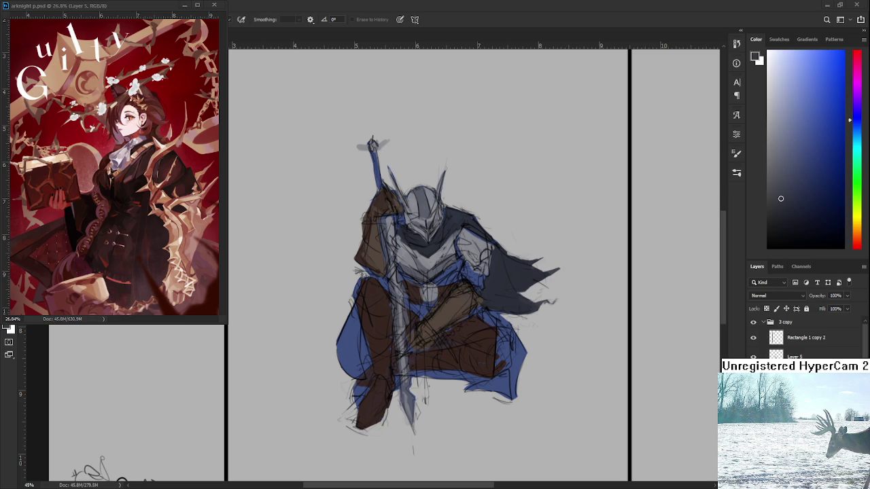
# Switch to the Brush at 38% flow and sample a colour from the knight, then zoom out.
pyautogui.scroll(-1, 419, 352)
pyautogui.scroll(1, 420, 352)
pyautogui.scroll(1, 420, 352)
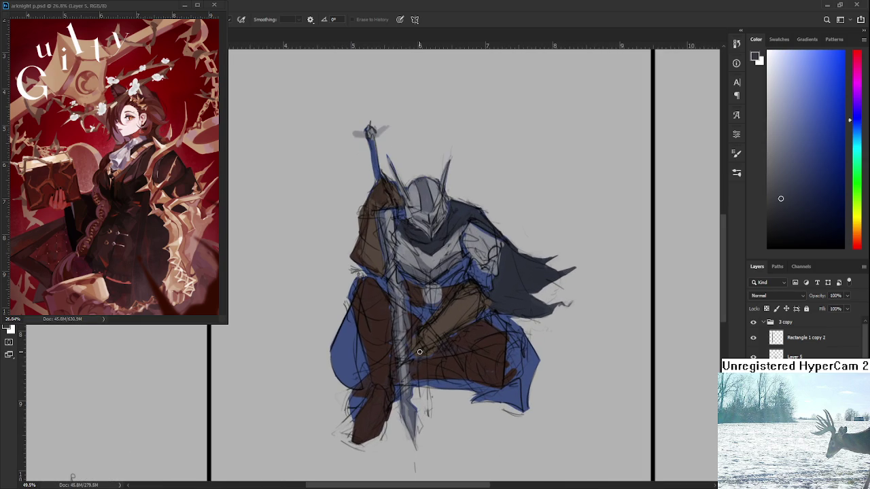
pyautogui.scroll(1, 430, 301)
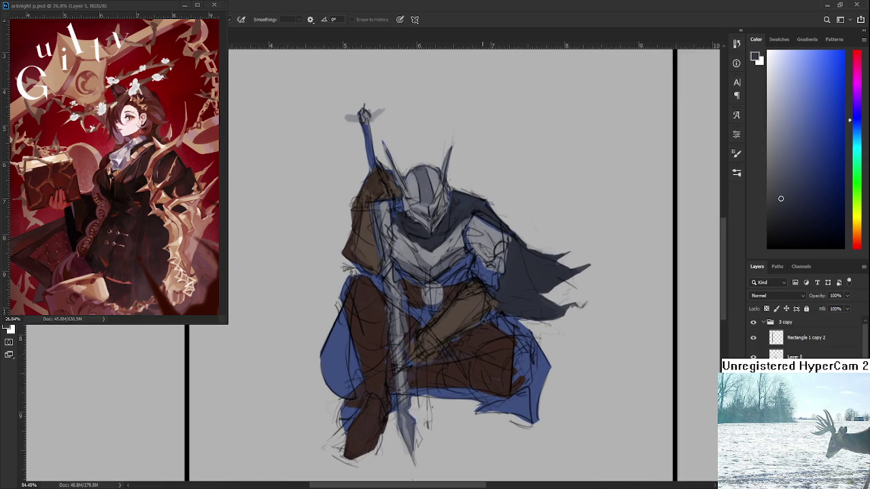
pyautogui.scroll(-1, 465, 372)
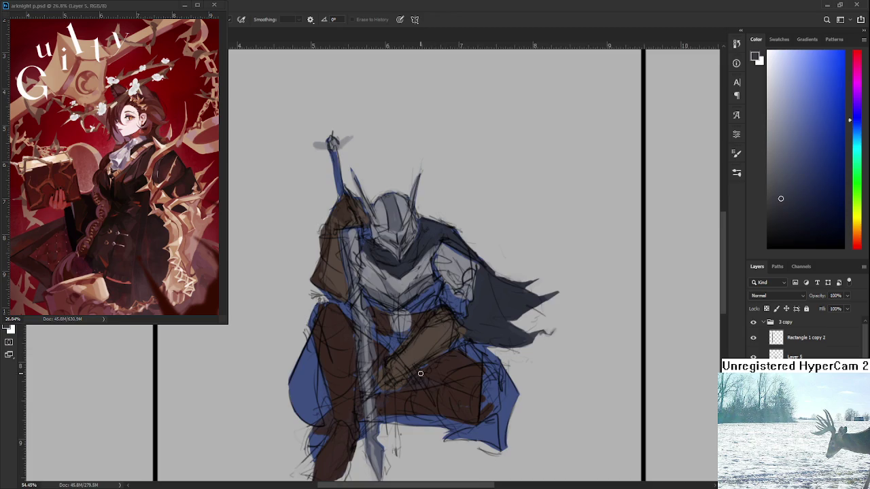
pyautogui.scroll(-1, 435, 394)
pyautogui.scroll(1, 398, 333)
pyautogui.scroll(-1, 399, 333)
pyautogui.scroll(1, 402, 296)
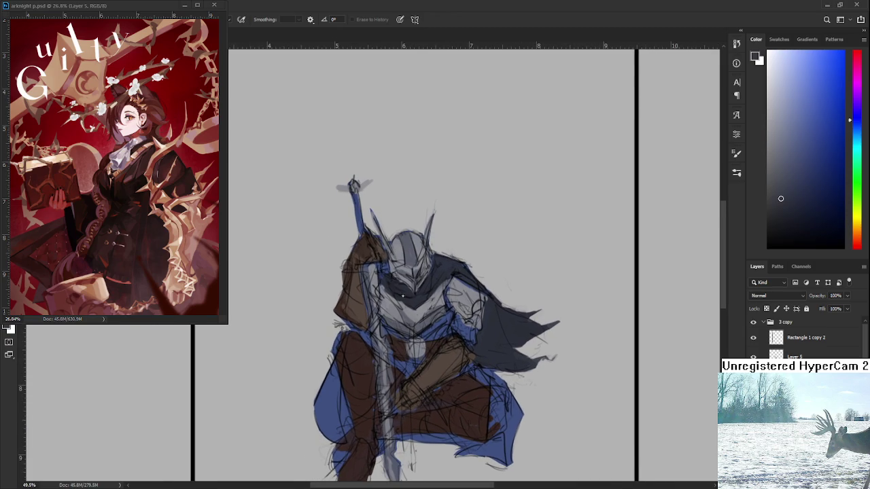
pyautogui.press('b')
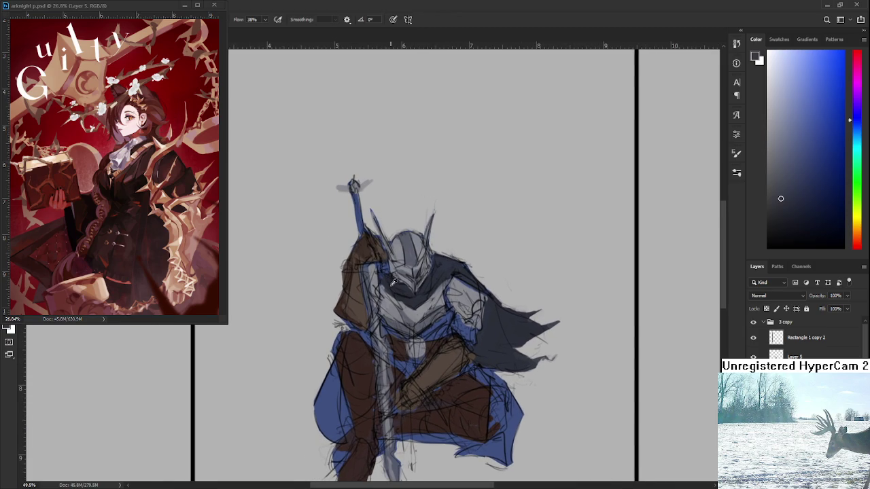
pyautogui.keyDown('alt'); pyautogui.click(404, 282); pyautogui.keyUp('alt')
pyautogui.moveTo(388, 272); pyautogui.dragTo(371, 258)
pyautogui.scroll(-2, 438, 299)
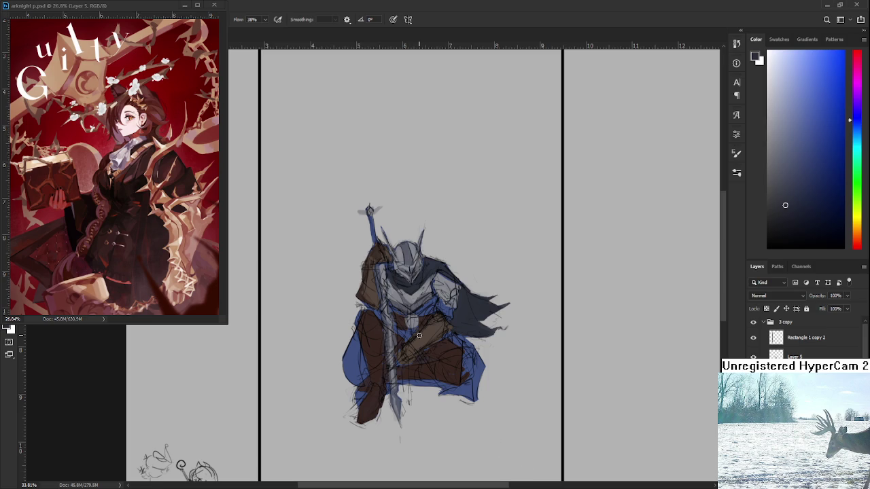
# Zoom in and sample several shades from the knight's chest armour.
pyautogui.scroll(-1, 424, 337)
pyautogui.scroll(-1, 475, 374)
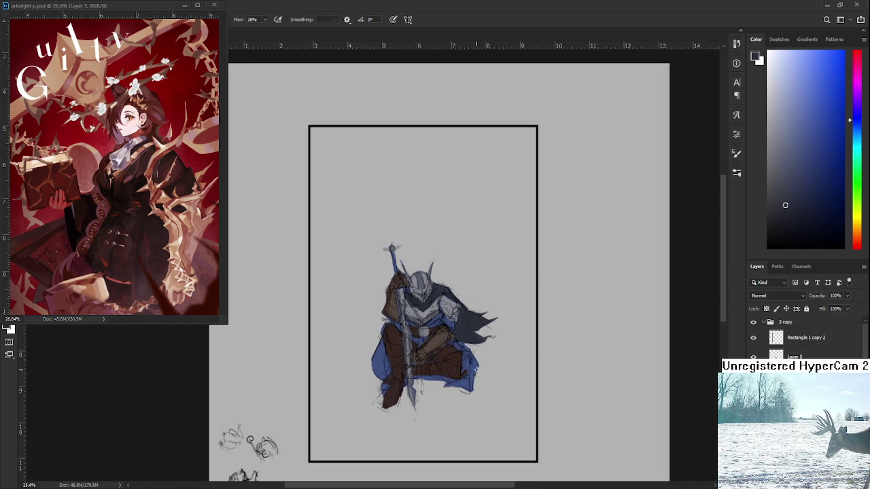
pyautogui.scroll(1, 486, 357)
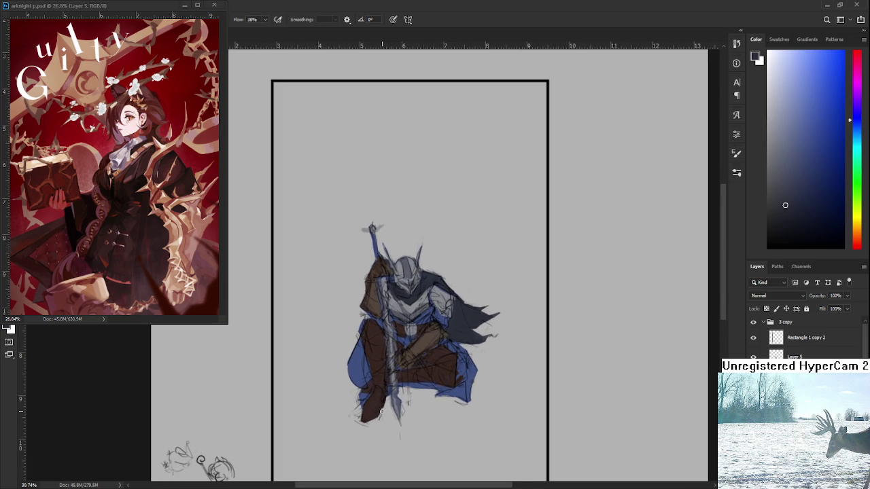
pyautogui.hscroll(-1, 408, 379)
pyautogui.scroll(4, 408, 379)
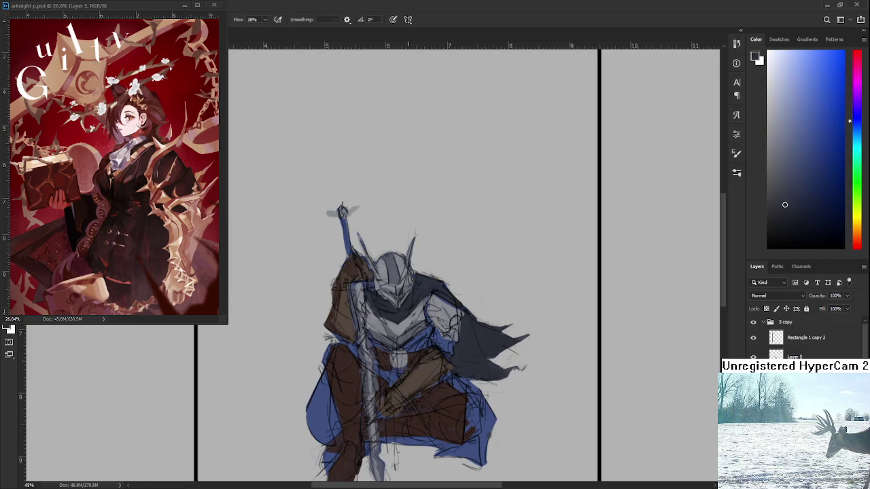
pyautogui.keyDown('alt'); pyautogui.click(392, 318); pyautogui.keyUp('alt')
pyautogui.keyDown('alt'); pyautogui.click(394, 329); pyautogui.keyUp('alt')
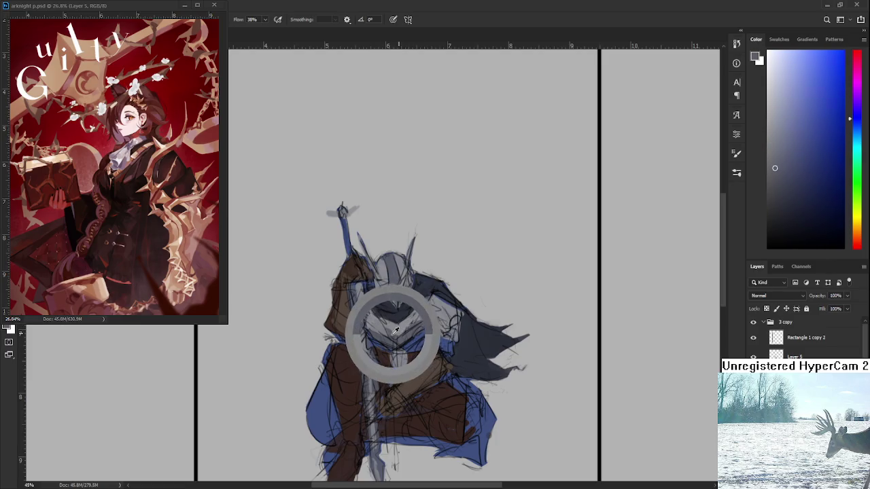
pyautogui.keyDown('alt'); pyautogui.click(392, 330); pyautogui.keyUp('alt')
pyautogui.keyDown('alt'); pyautogui.click(393, 329); pyautogui.keyUp('alt')
# Sample a darker chest shade, then settle on the helmet's light grey as the colour.
pyautogui.moveTo(395, 334); pyautogui.dragTo(386, 324)
pyautogui.keyDown('alt'); pyautogui.click(388, 305); pyautogui.keyUp('alt')
pyautogui.keyDown('alt'); pyautogui.click(372, 283); pyautogui.keyUp('alt')
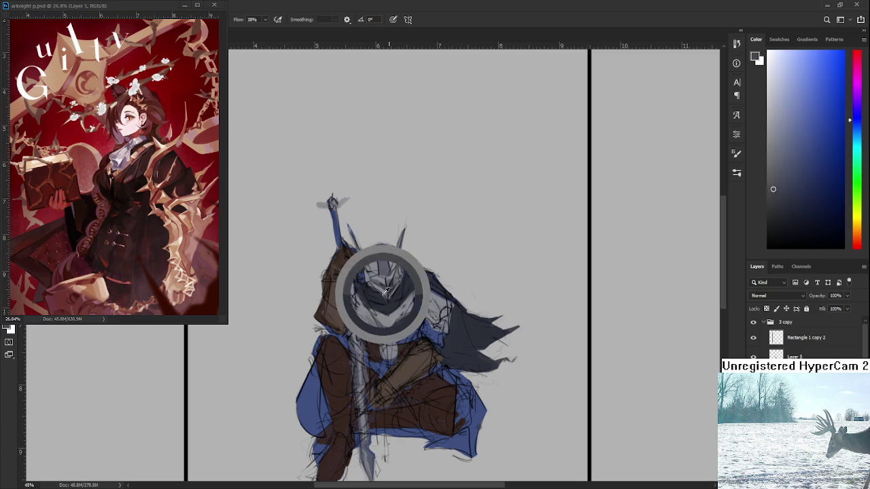
pyautogui.scroll(-3, 408, 265)
pyautogui.scroll(2, 422, 264)
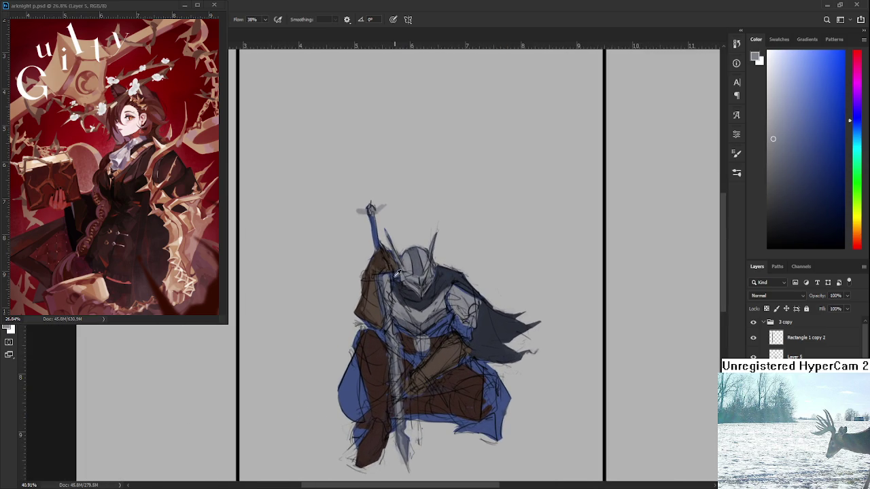
pyautogui.keyDown('alt'); pyautogui.click(388, 272); pyautogui.keyUp('alt')
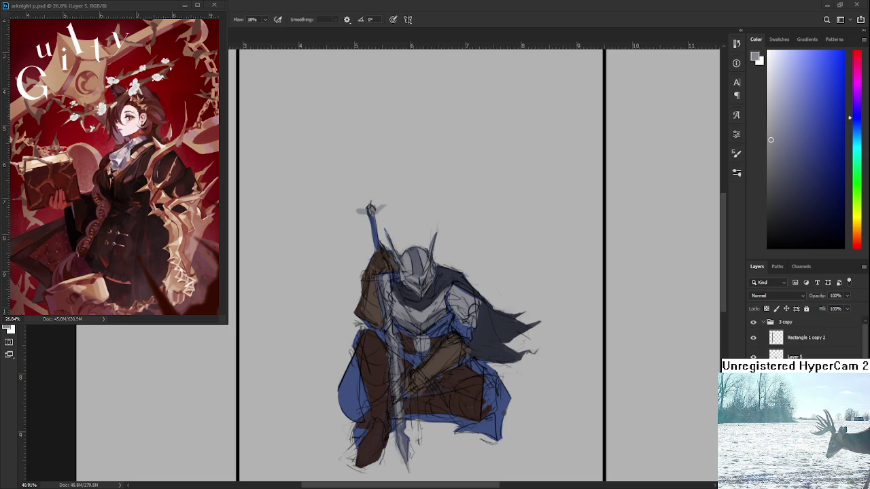
# Zoom in on the knight and sample a dark navy from the painting.
pyautogui.moveTo(404, 360)
pyautogui.mouseDown()
pyautogui.moveTo(466, 317)
pyautogui.moveTo(411, 308)
pyautogui.mouseUp()
pyautogui.moveTo(346, 298); pyautogui.dragTo(352, 292)
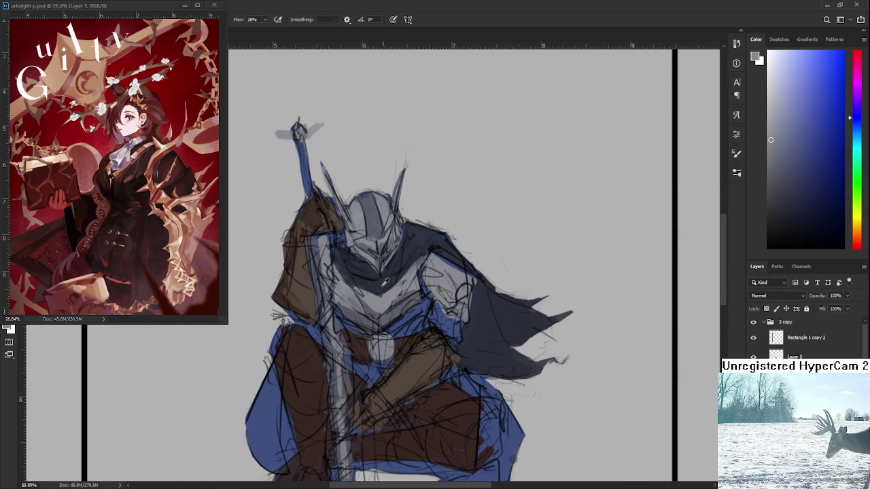
pyautogui.keyDown('alt'); pyautogui.click(350, 280); pyautogui.keyUp('alt')
pyautogui.keyDown('alt'); pyautogui.click(390, 279); pyautogui.keyUp('alt')
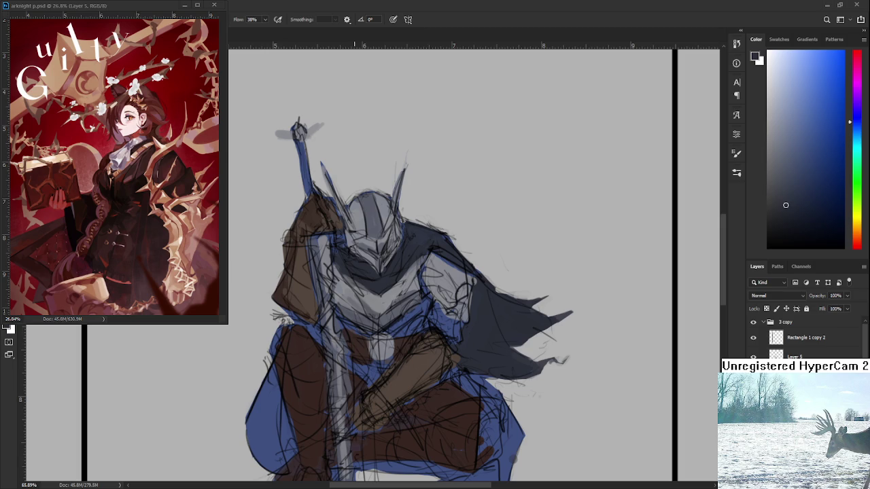
# Sample a light grey-blue from the armour beside the helmet and shoulders.
pyautogui.scroll(-2, 359, 287)
pyautogui.scroll(-3, 359, 288)
pyautogui.scroll(3, 367, 292)
pyautogui.scroll(3, 367, 292)
pyautogui.moveTo(295, 229); pyautogui.dragTo(316, 310)
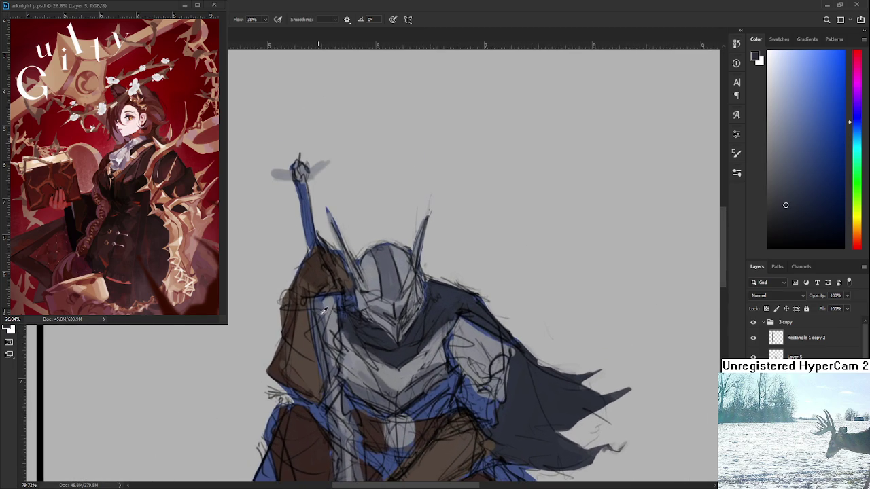
pyautogui.keyDown('alt'); pyautogui.click(323, 309); pyautogui.keyUp('alt')
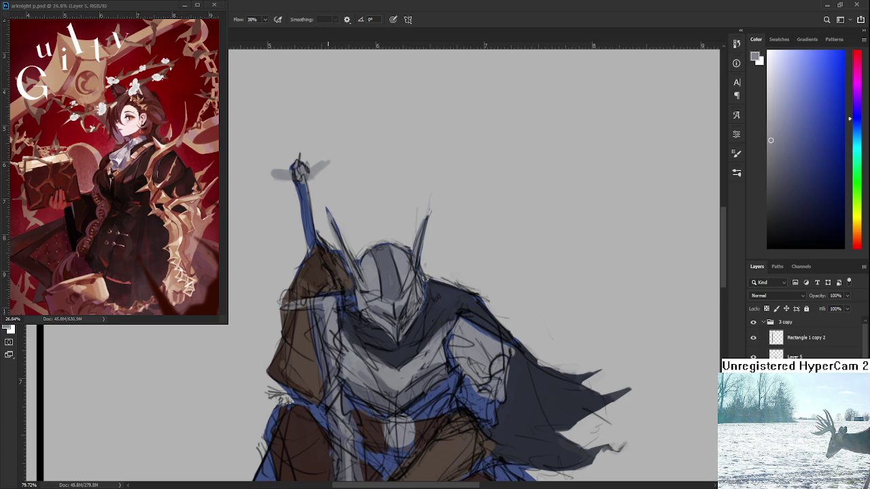
pyautogui.press(']')
pyautogui.press(']')
pyautogui.press(']')
pyautogui.moveTo(330, 297)
pyautogui.mouseDown()
pyautogui.moveTo(322, 319)
pyautogui.moveTo(327, 297)
pyautogui.mouseUp()
pyautogui.moveTo(370, 332); pyautogui.dragTo(379, 274)
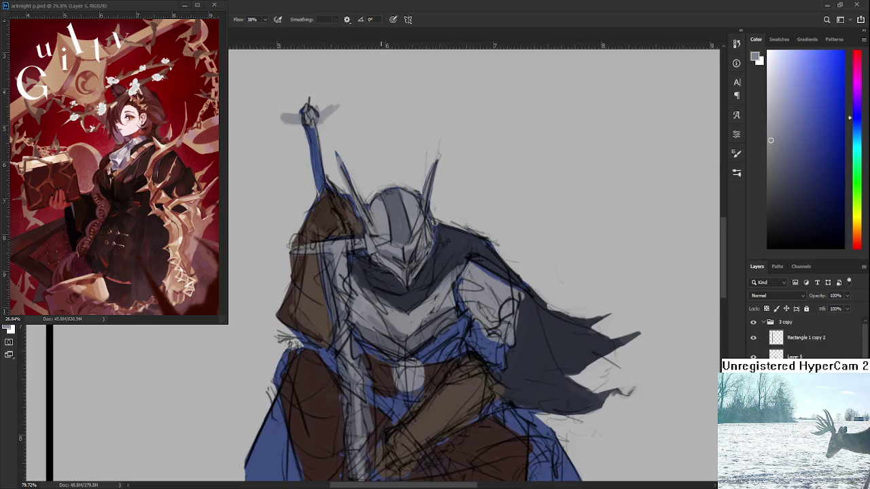
pyautogui.scroll(-5, 408, 271)
pyautogui.scroll(-5, 408, 272)
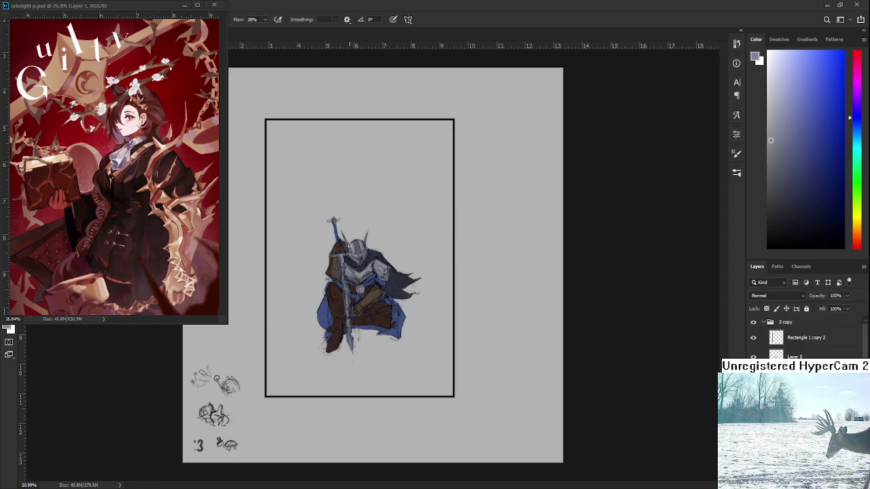
pyautogui.scroll(4, 355, 297)
pyautogui.scroll(1, 356, 297)
pyautogui.scroll(-1, 382, 284)
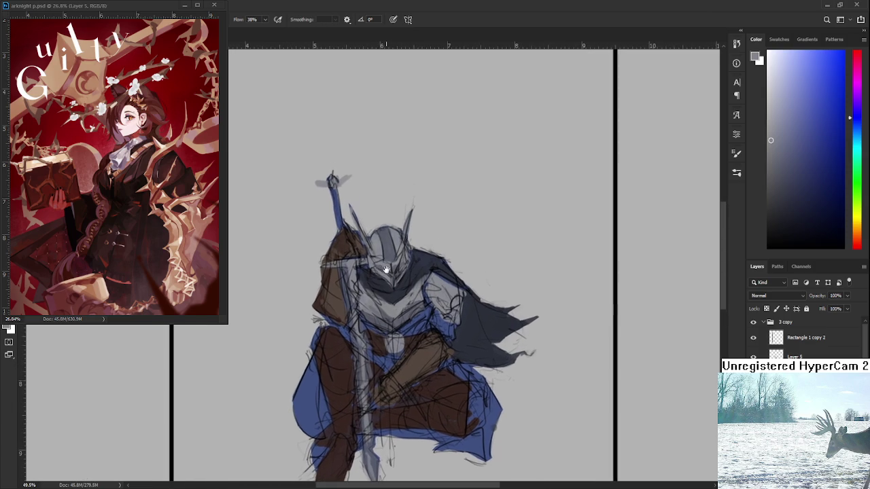
pyautogui.scroll(-1, 370, 283)
pyautogui.scroll(-1, 366, 281)
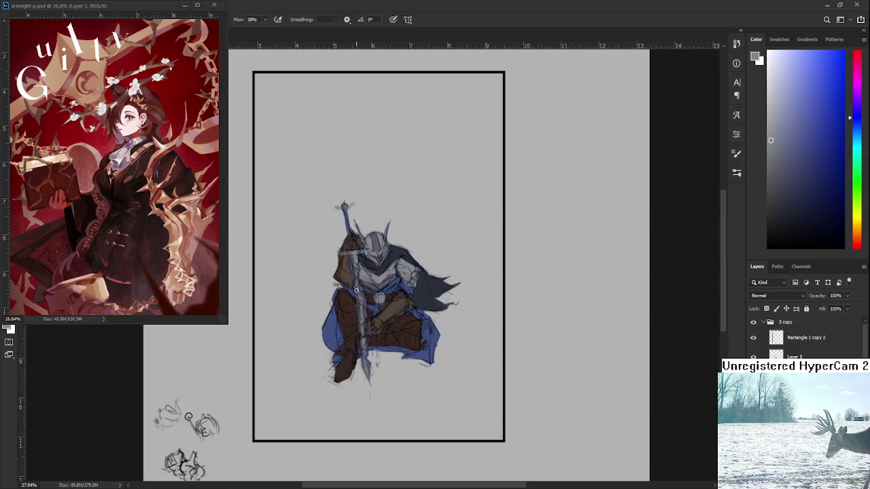
pyautogui.scroll(2, 356, 294)
pyautogui.scroll(1, 355, 295)
pyautogui.scroll(-1, 357, 293)
pyautogui.scroll(-1, 388, 296)
pyautogui.scroll(1, 415, 297)
pyautogui.keyDown('alt'); pyautogui.click(394, 299); pyautogui.keyUp('alt')
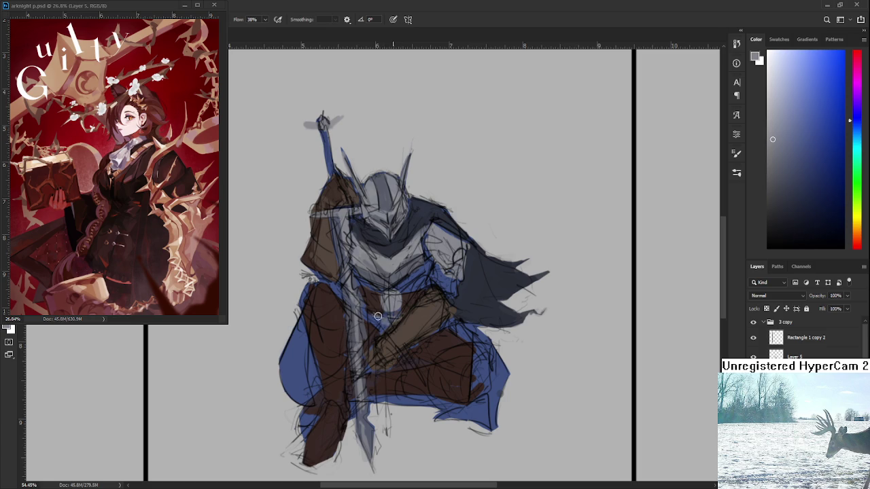
pyautogui.scroll(1, 405, 303)
pyautogui.hscroll(1, 404, 303)
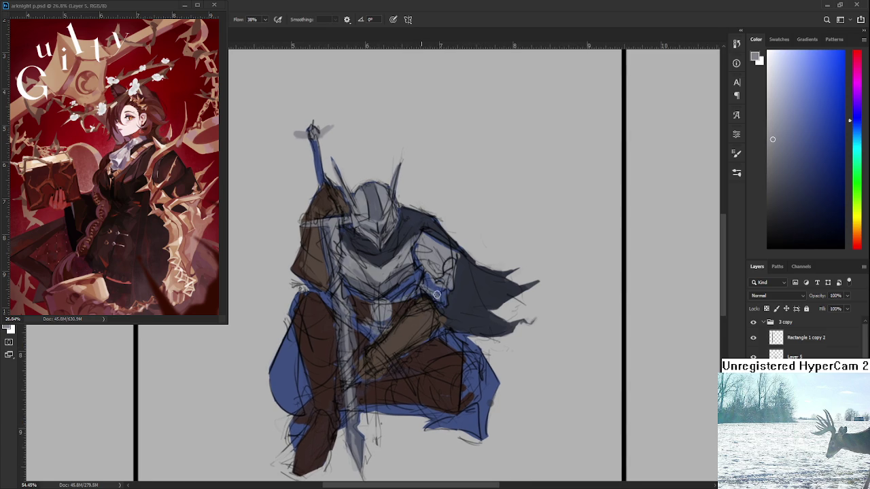
pyautogui.hscroll(-1, 460, 299)
pyautogui.scroll(-2, 452, 314)
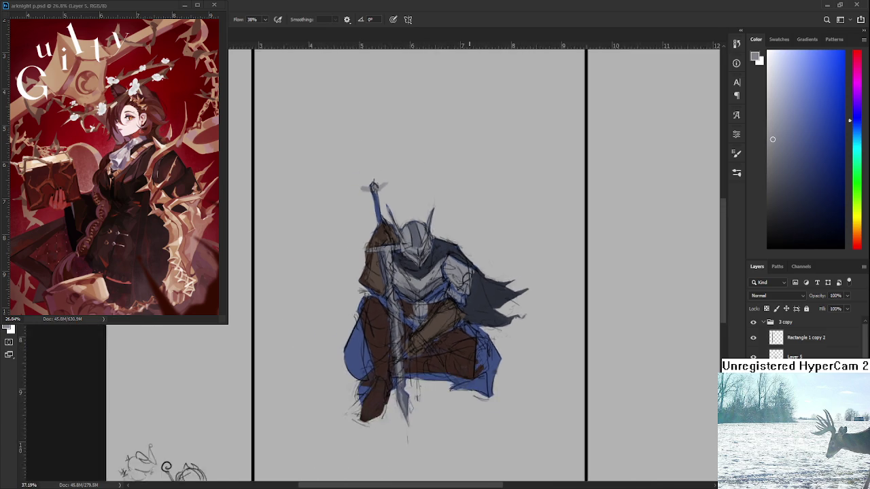
pyautogui.scroll(-1, 451, 315)
pyautogui.scroll(2, 452, 315)
pyautogui.scroll(1, 452, 315)
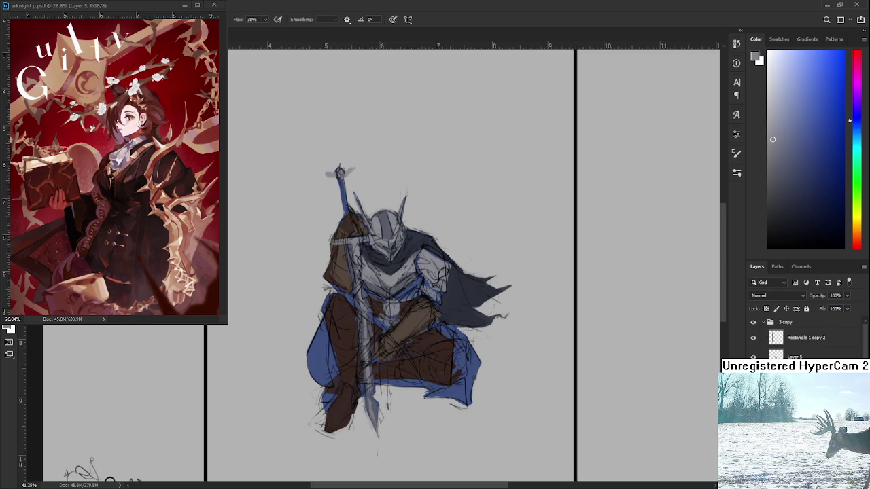
pyautogui.click(753, 355)
pyautogui.click(753, 355)
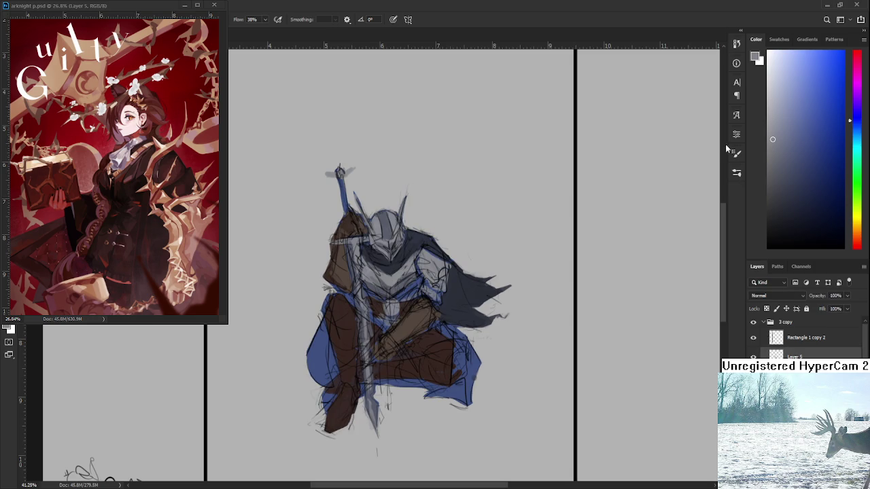
pyautogui.hotkey('ctrl', 'j')
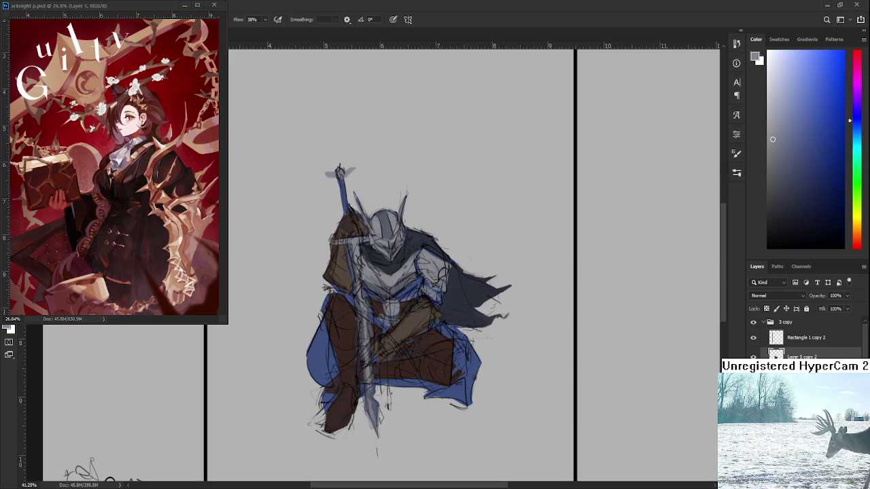
# Clip a new layer to the one below in Multiply mode with a dark navy colour.
pyautogui.hotkey('ctrl', 'z')
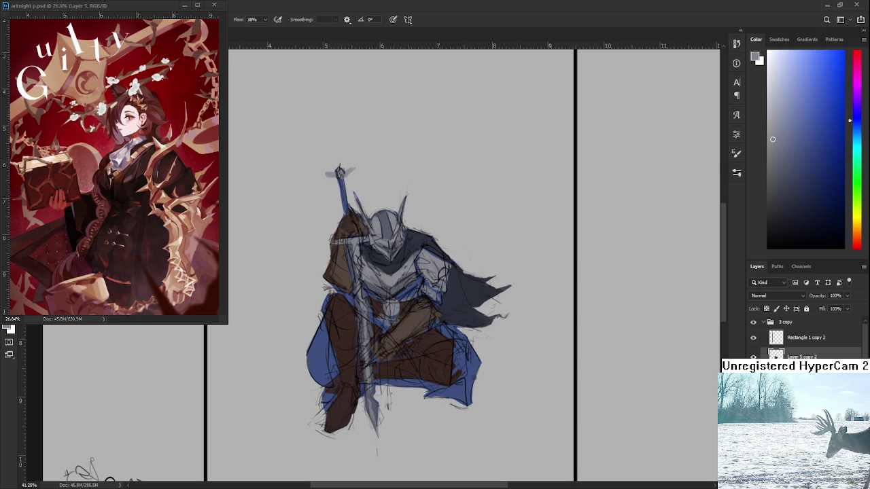
pyautogui.hotkey('ctrl', 'alt', 'g')
pyautogui.moveTo(792, 179); pyautogui.dragTo(799, 188)
pyautogui.click(765, 293)
pyautogui.scroll(-3, 765, 293)
pyautogui.moveTo(428, 274)
pyautogui.mouseDown()
pyautogui.moveTo(387, 285)
pyautogui.moveTo(370, 278)
pyautogui.moveTo(416, 269)
pyautogui.moveTo(344, 277)
pyautogui.mouseUp()
pyautogui.hotkey('ctrl', 'z')
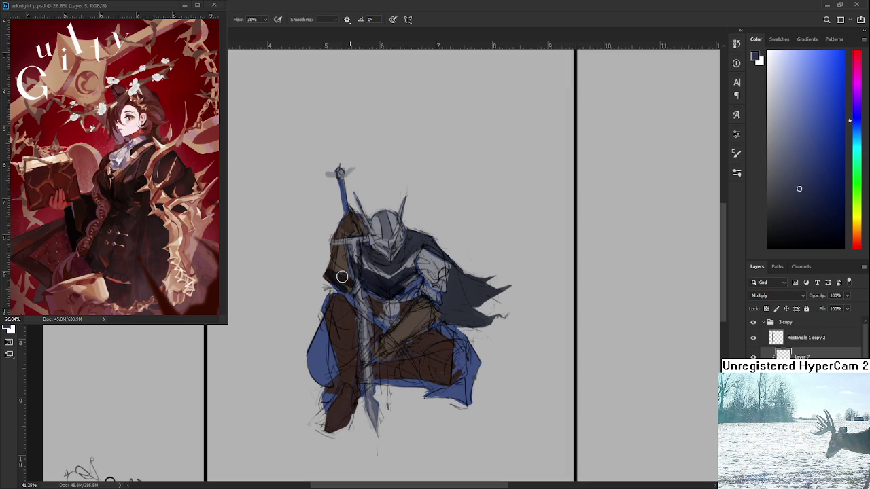
# Lighten the dark shading on the knight's chest with a larger eraser.
pyautogui.moveTo(341, 318); pyautogui.dragTo(345, 287)
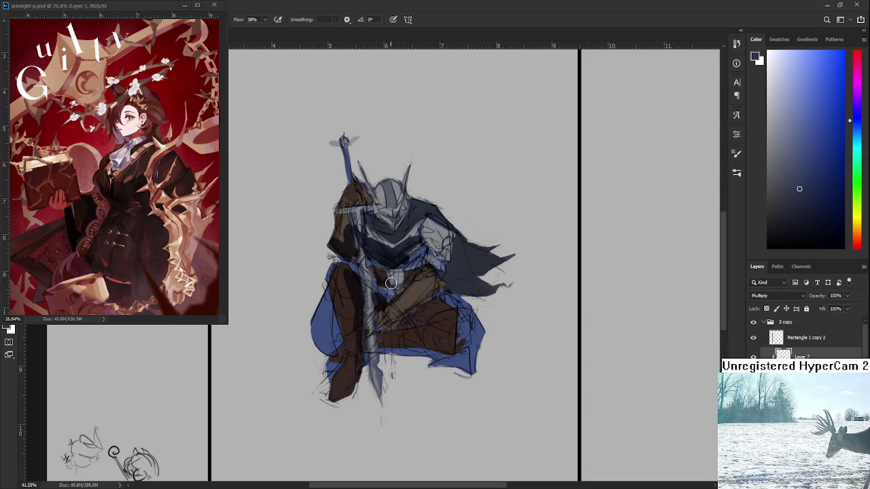
pyautogui.moveTo(405, 263); pyautogui.dragTo(399, 294)
pyautogui.press('e')
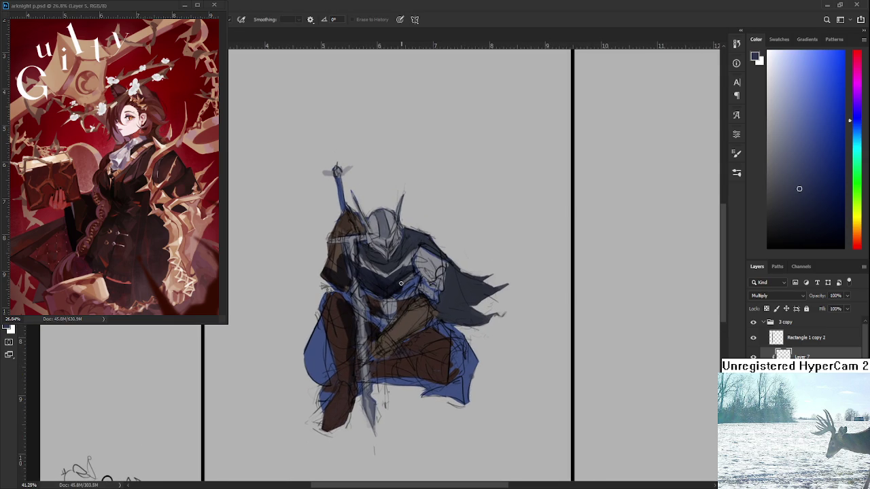
pyautogui.press(']')
pyautogui.press(']')
pyautogui.press(']')
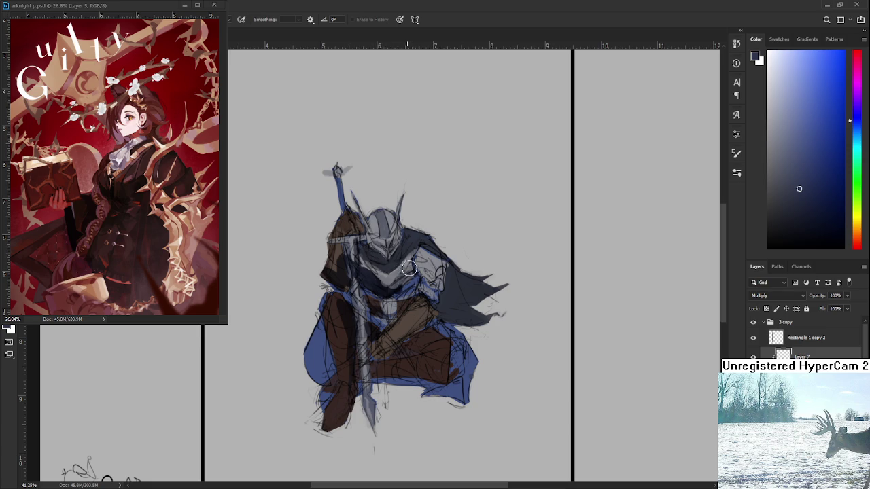
pyautogui.press('b')
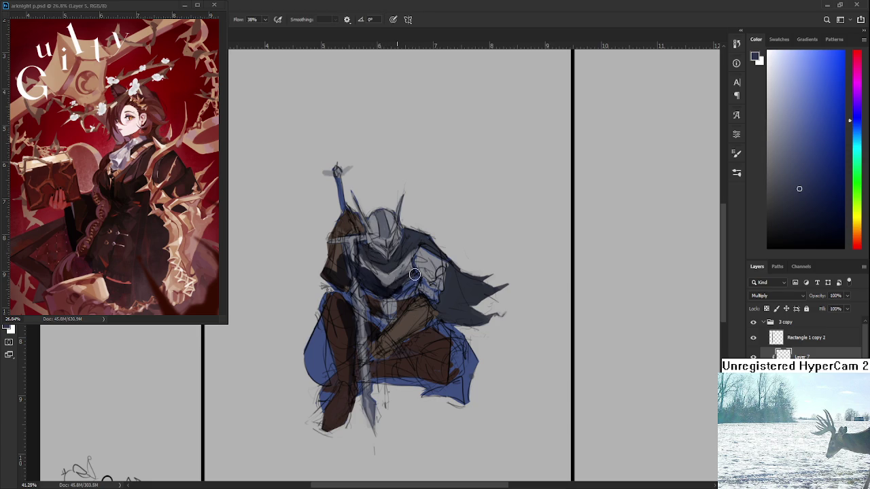
pyautogui.press('e')
pyautogui.moveTo(375, 274)
pyautogui.mouseDown()
pyautogui.moveTo(381, 289)
pyautogui.moveTo(413, 275)
pyautogui.moveTo(384, 310)
pyautogui.moveTo(382, 298)
pyautogui.mouseUp()
pyautogui.press('b')
pyautogui.press('e')
pyautogui.press('b')
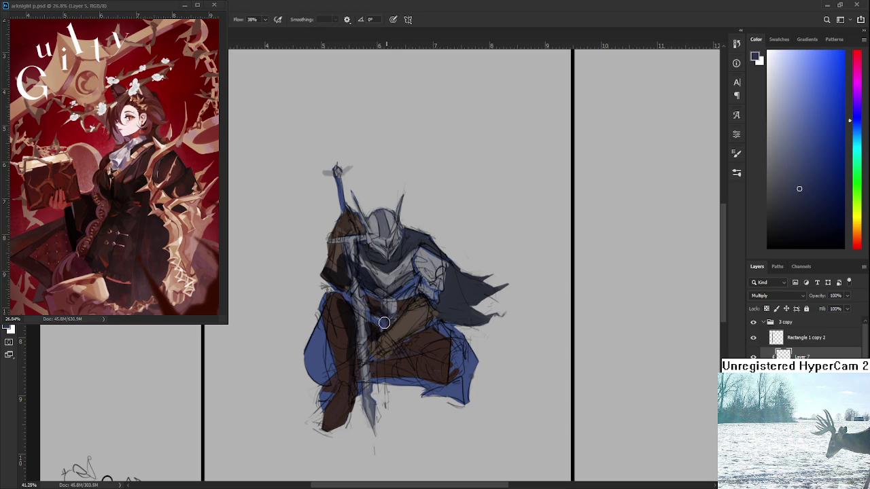
pyautogui.press('e')
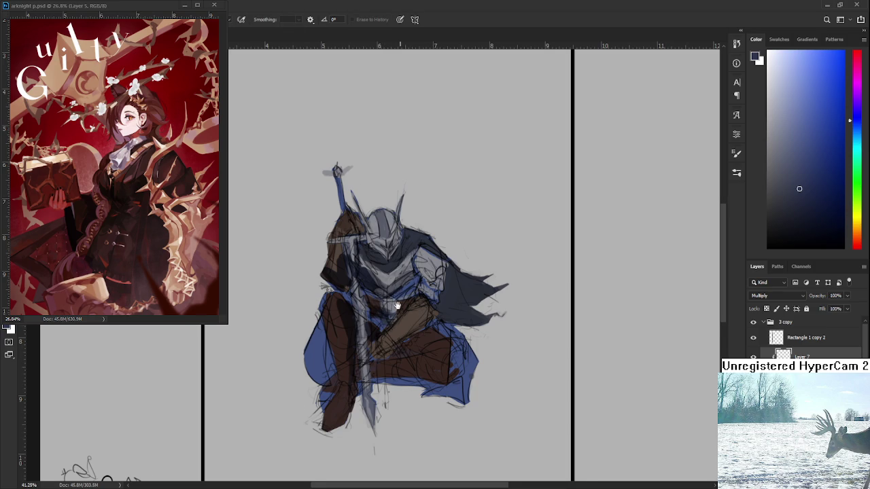
# Paint dark brown over the knight's legs, covering the blue on the left leg.
pyautogui.moveTo(383, 278); pyautogui.dragTo(397, 248)
pyautogui.press('b')
pyautogui.moveTo(419, 284); pyautogui.dragTo(435, 294)
pyautogui.moveTo(393, 317)
pyautogui.mouseDown()
pyautogui.moveTo(441, 286)
pyautogui.moveTo(411, 325)
pyautogui.moveTo(395, 328)
pyautogui.mouseUp()
pyautogui.moveTo(448, 306)
pyautogui.mouseDown()
pyautogui.moveTo(382, 330)
pyautogui.moveTo(358, 392)
pyautogui.mouseUp()
pyautogui.moveTo(345, 297)
pyautogui.mouseDown()
pyautogui.moveTo(347, 340)
pyautogui.moveTo(342, 333)
pyautogui.moveTo(442, 348)
pyautogui.moveTo(425, 349)
pyautogui.moveTo(476, 319)
pyautogui.moveTo(469, 309)
pyautogui.moveTo(466, 343)
pyautogui.moveTo(464, 307)
pyautogui.moveTo(469, 313)
pyautogui.moveTo(456, 301)
pyautogui.moveTo(437, 312)
pyautogui.mouseUp()
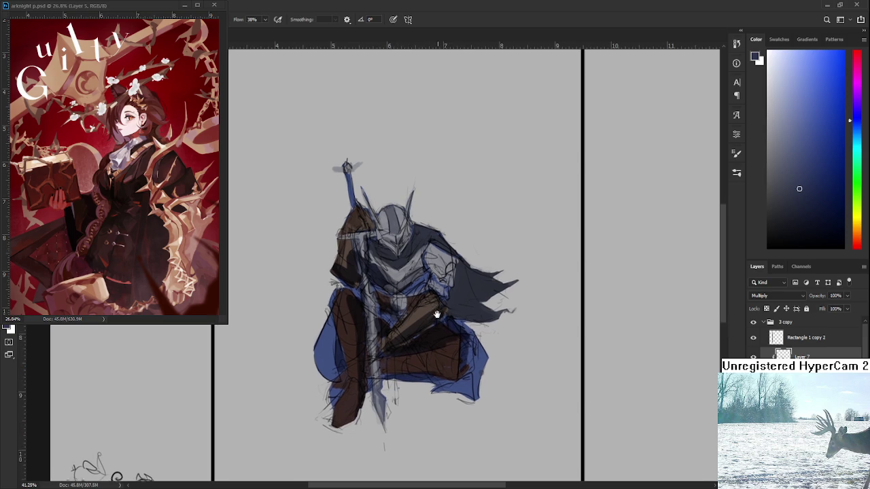
# Darken the arm, the chest below the helmet, and the helmet and horn; touch up the sword.
pyautogui.moveTo(432, 279)
pyautogui.mouseDown()
pyautogui.moveTo(439, 275)
pyautogui.moveTo(428, 270)
pyautogui.moveTo(406, 295)
pyautogui.mouseUp()
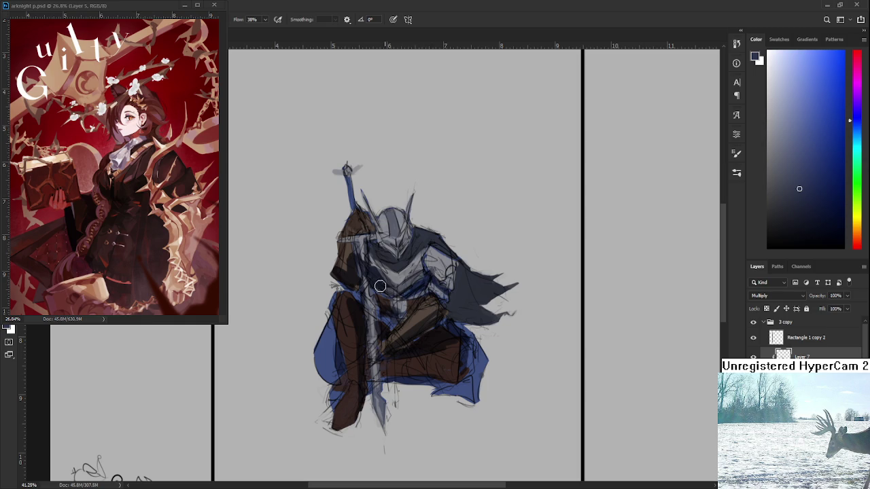
pyautogui.moveTo(378, 262); pyautogui.dragTo(394, 268)
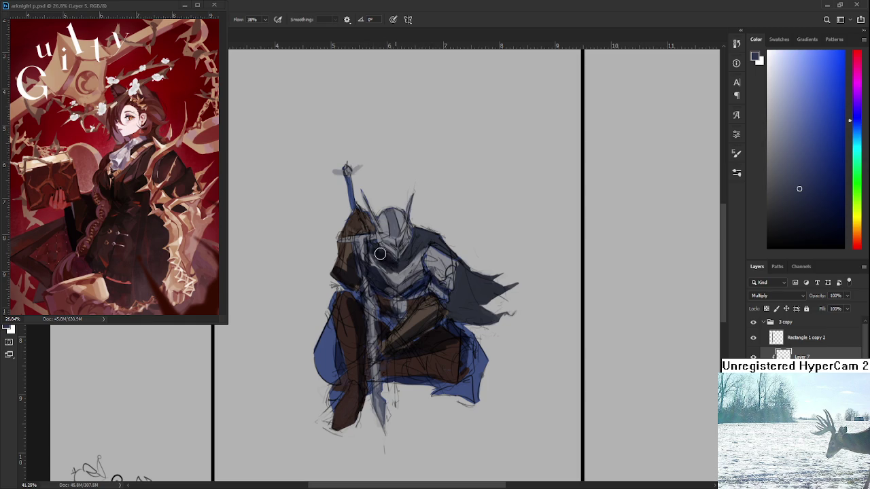
pyautogui.moveTo(450, 274)
pyautogui.mouseDown()
pyautogui.moveTo(458, 310)
pyautogui.moveTo(451, 322)
pyautogui.moveTo(456, 311)
pyautogui.mouseUp()
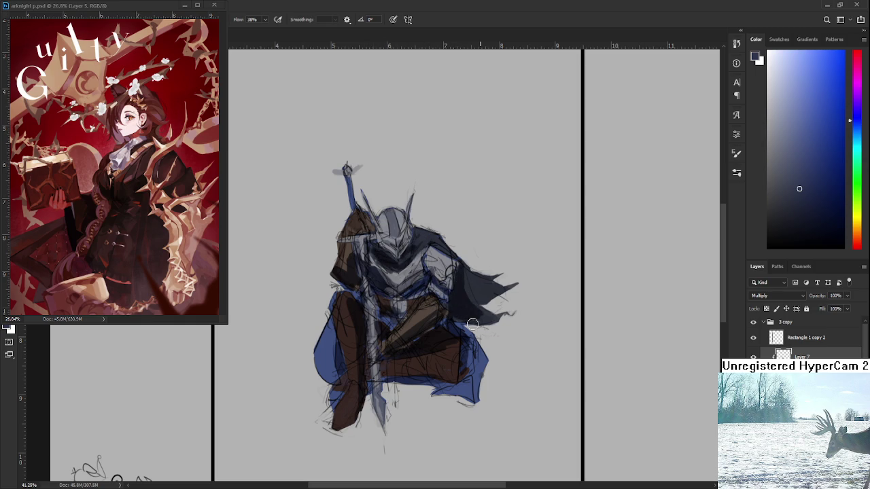
pyautogui.moveTo(376, 238)
pyautogui.mouseDown()
pyautogui.moveTo(383, 258)
pyautogui.moveTo(352, 286)
pyautogui.moveTo(362, 277)
pyautogui.moveTo(361, 233)
pyautogui.mouseUp()
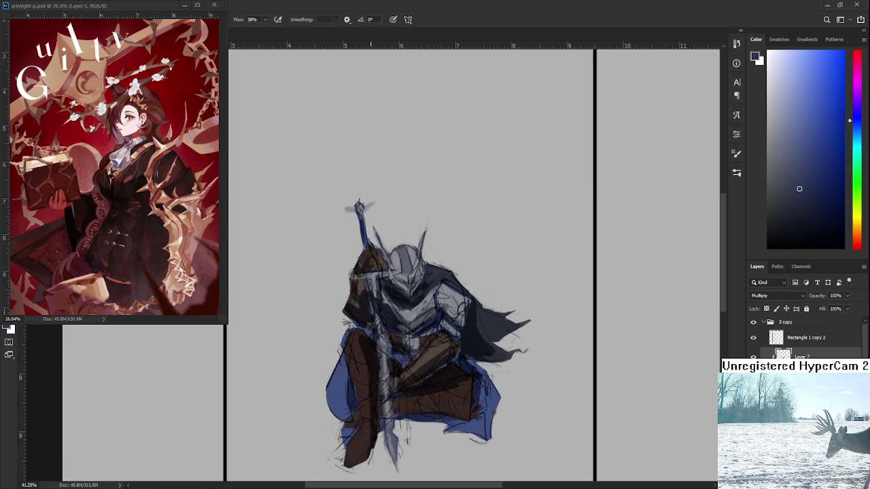
pyautogui.moveTo(433, 245)
pyautogui.mouseDown()
pyautogui.moveTo(384, 259)
pyautogui.moveTo(394, 261)
pyautogui.moveTo(408, 299)
pyautogui.moveTo(417, 280)
pyautogui.mouseUp()
pyautogui.scroll(-3, 415, 272)
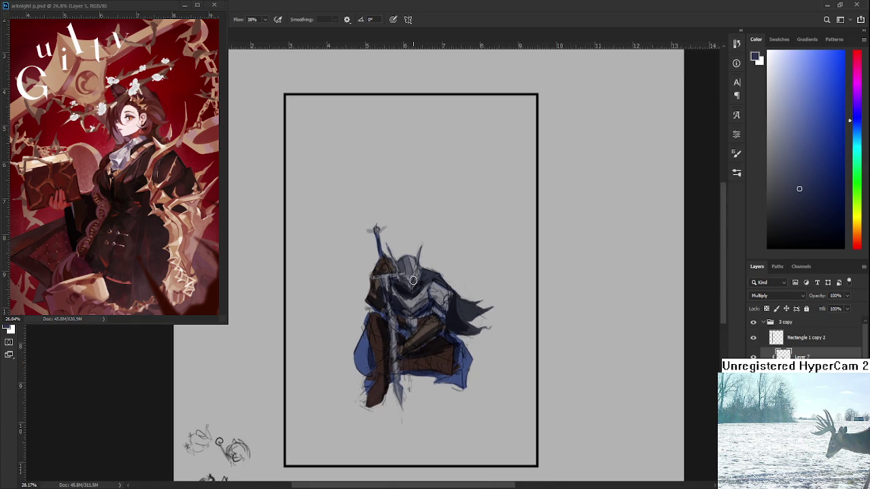
pyautogui.scroll(2, 414, 279)
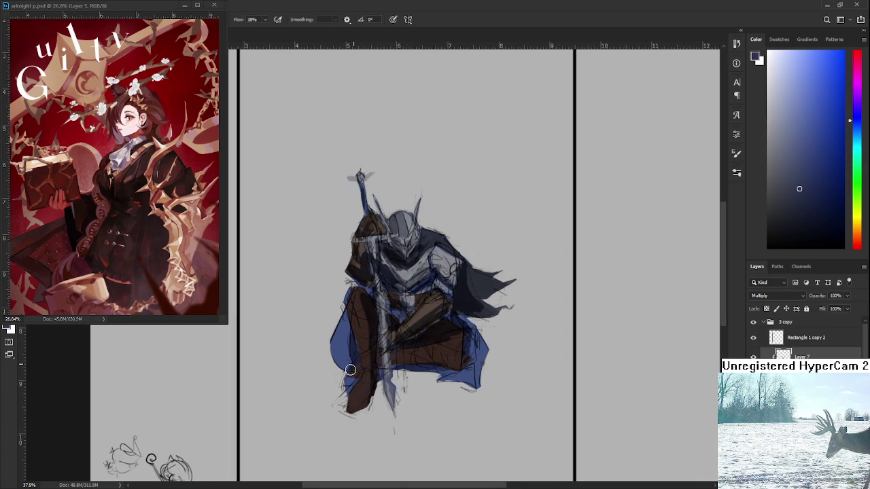
pyautogui.moveTo(361, 377)
pyautogui.mouseDown()
pyautogui.moveTo(365, 364)
pyautogui.moveTo(366, 391)
pyautogui.mouseUp()
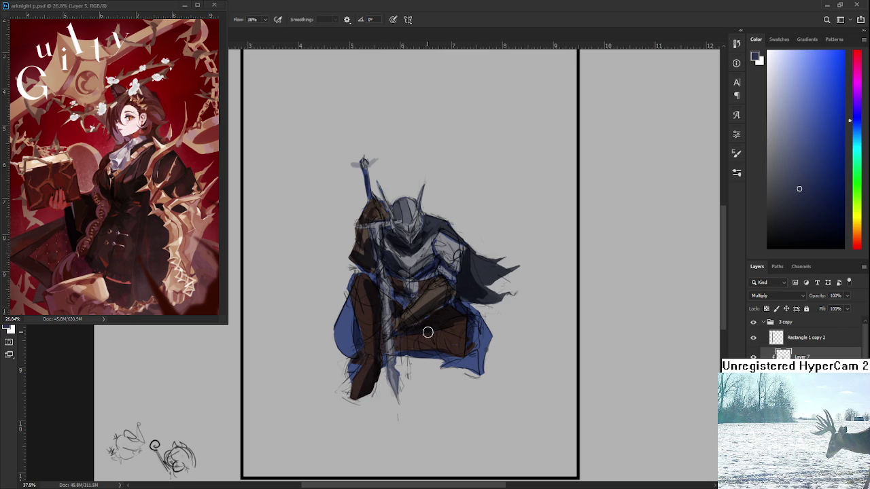
pyautogui.moveTo(384, 340); pyautogui.dragTo(384, 341)
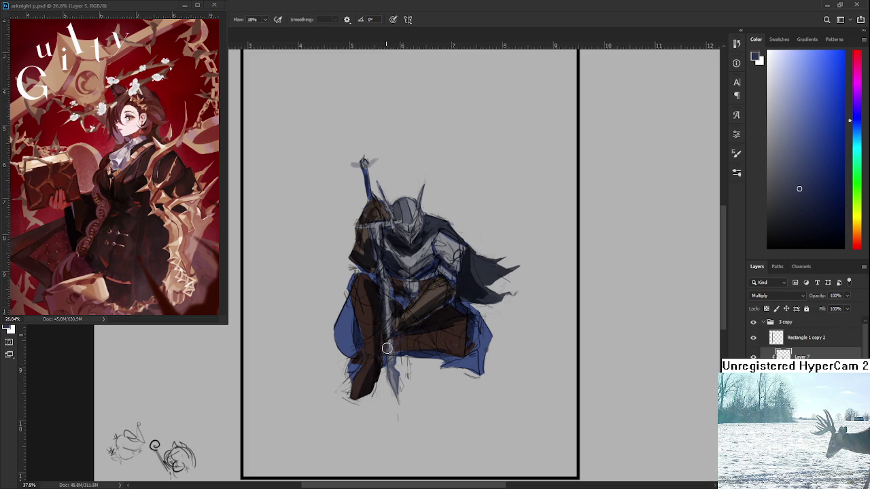
# Darken the cape shading near the knight's right shoulder.
pyautogui.press('e')
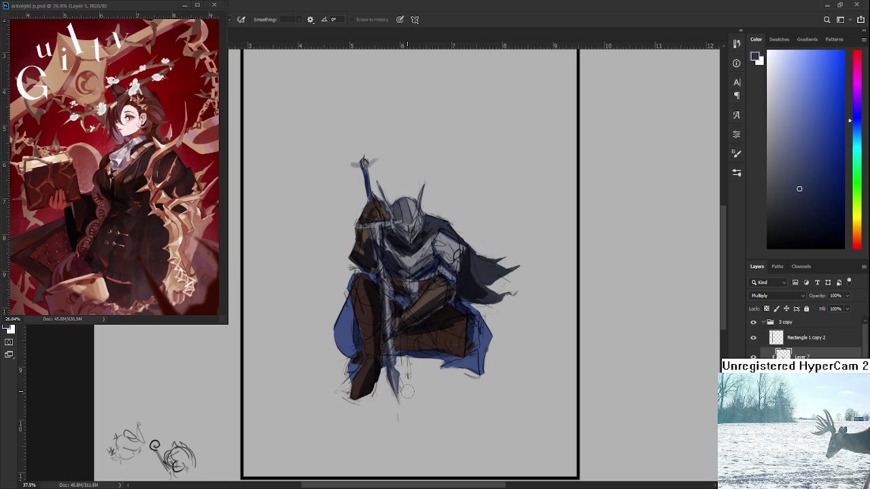
pyautogui.scroll(-2, 407, 391)
pyautogui.scroll(-2, 367, 313)
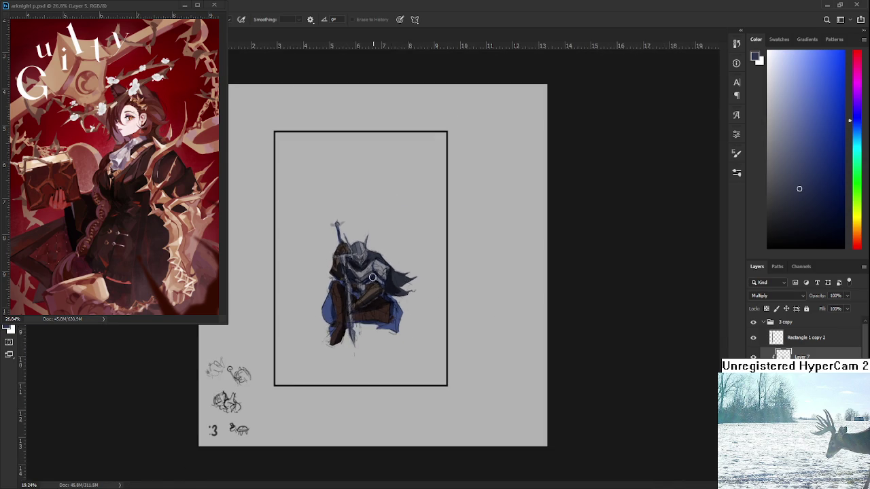
pyautogui.scroll(-1, 321, 241)
pyautogui.scroll(3, 333, 248)
pyautogui.scroll(2, 357, 259)
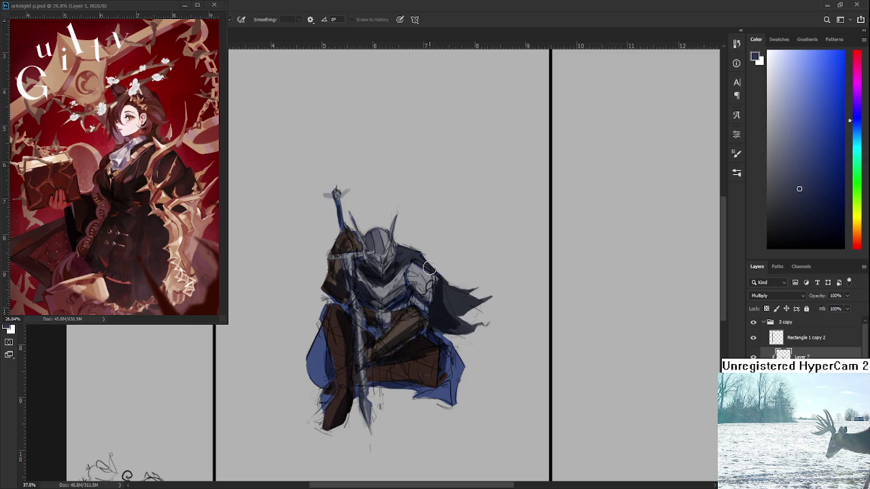
pyautogui.moveTo(429, 267)
pyautogui.mouseDown()
pyautogui.moveTo(428, 255)
pyautogui.moveTo(429, 297)
pyautogui.mouseUp()
pyautogui.scroll(1, 427, 378)
pyautogui.scroll(1, 430, 371)
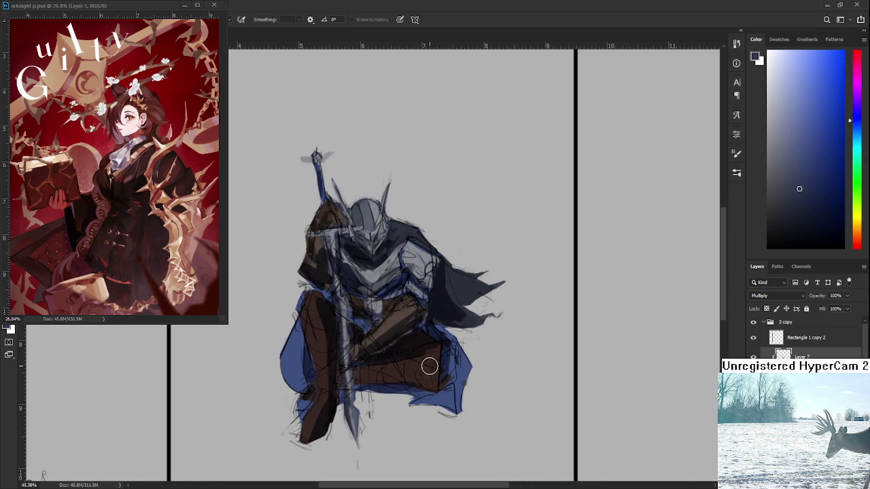
pyautogui.scroll(-1, 430, 367)
pyautogui.scroll(-1, 430, 367)
pyautogui.scroll(1, 430, 367)
pyautogui.scroll(1, 430, 367)
pyautogui.scroll(1, 430, 367)
pyautogui.scroll(1, 429, 367)
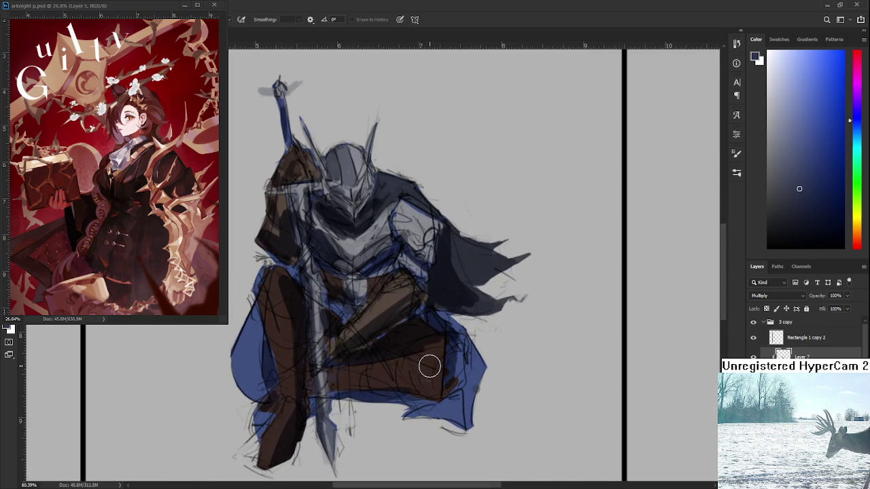
# Add blue along the knight's right knee and lower-right leg edge.
pyautogui.moveTo(452, 341)
pyautogui.mouseDown()
pyautogui.moveTo(474, 365)
pyautogui.moveTo(459, 413)
pyautogui.moveTo(452, 381)
pyautogui.mouseUp()
pyautogui.press('b')
pyautogui.press('e')
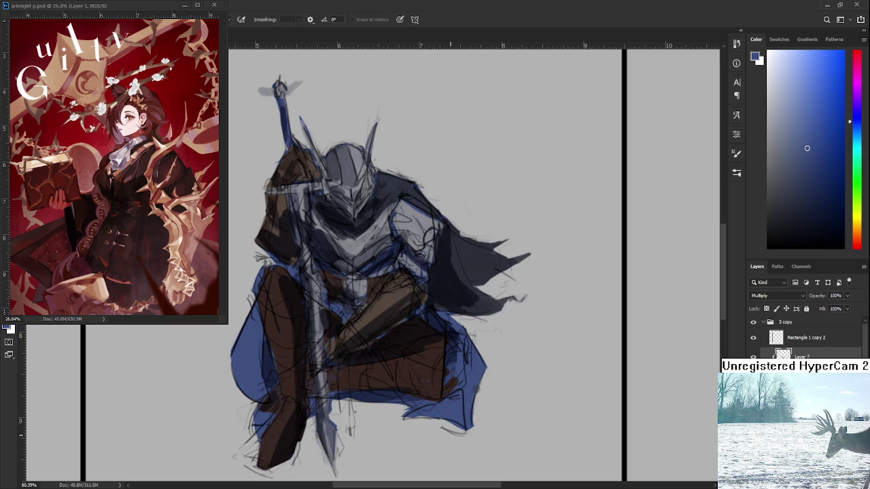
pyautogui.scroll(-3, 404, 216)
pyautogui.scroll(2, 405, 216)
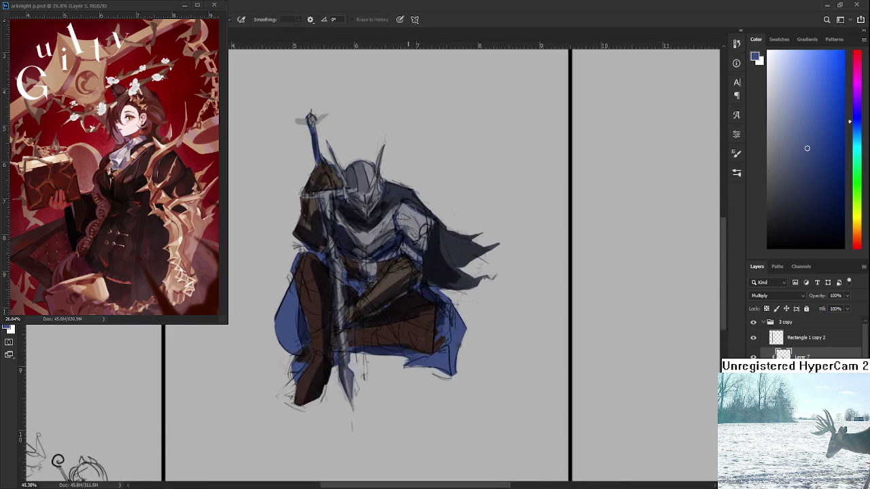
pyautogui.moveTo(406, 216); pyautogui.dragTo(455, 335)
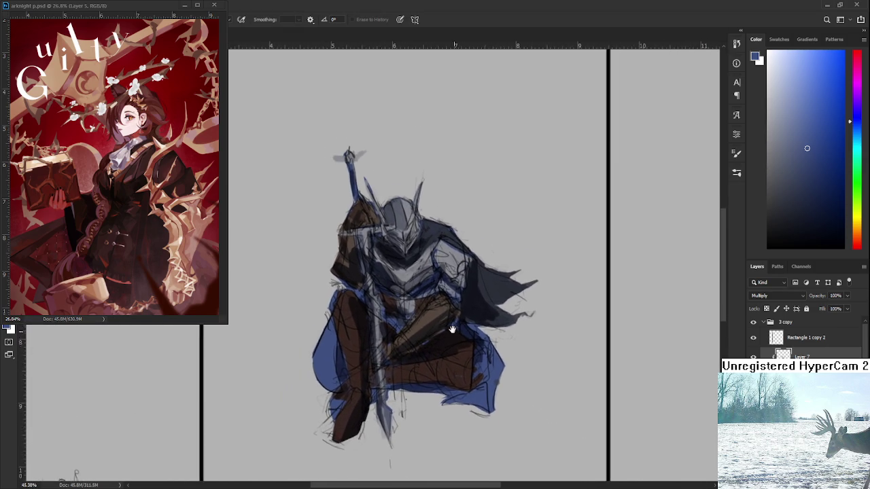
pyautogui.scroll(-2, 455, 335)
pyautogui.scroll(1, 442, 309)
# Preview the sketch layer's blend modes, hide it to check colours, and select Layer 6 copy 2.
pyautogui.hotkey('shift', '+')
pyautogui.hotkey('shift', '-')
pyautogui.hotkey('ctrl', ',')
pyautogui.hotkey('ctrl', ',')
pyautogui.hotkey('ctrl', ',')
pyautogui.hotkey('ctrl', ',')
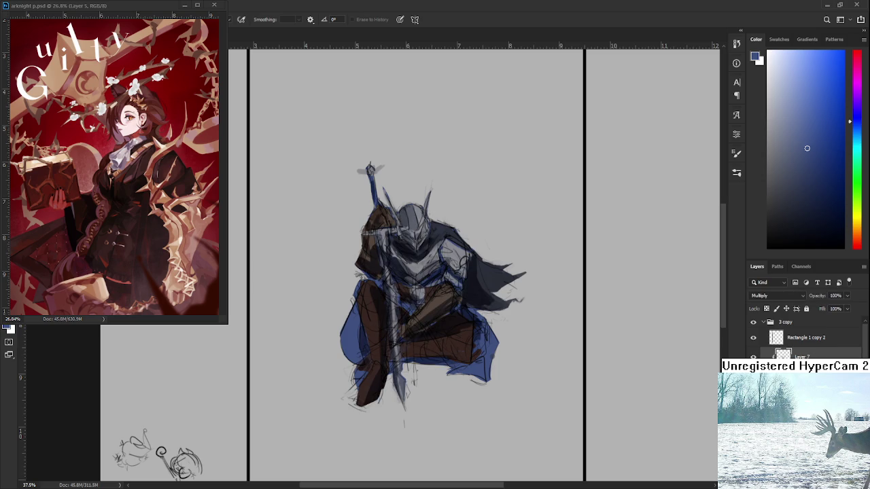
pyautogui.hotkey('alt', '[')
# Show the sketch layer again and zoom in on the knight's helmet.
pyautogui.hotkey('ctrl', ',')
pyautogui.hotkey('ctrl', ',')
pyautogui.hotkey('ctrl', ',')
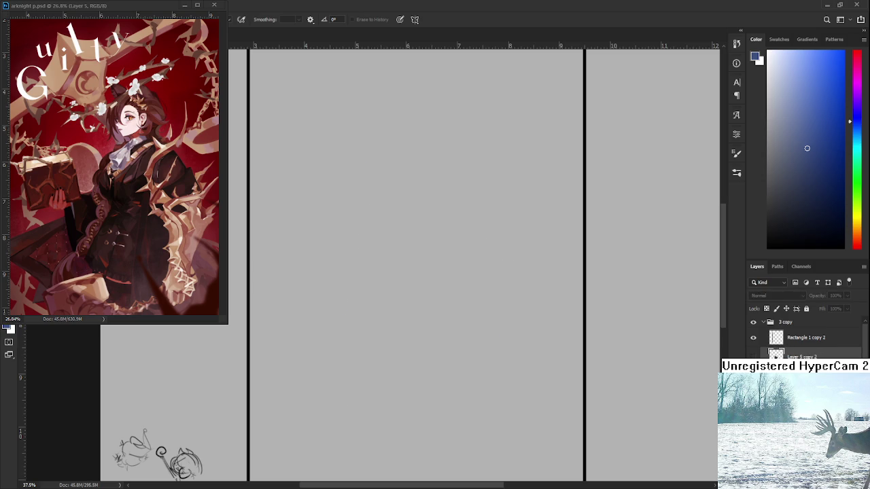
pyautogui.hotkey('ctrl', ',')
pyautogui.scroll(-2, 283, 322)
pyautogui.scroll(2, 394, 280)
pyautogui.scroll(3, 336, 267)
pyautogui.scroll(2, 336, 267)
pyautogui.scroll(1, 359, 265)
pyautogui.scroll(-2, 360, 266)
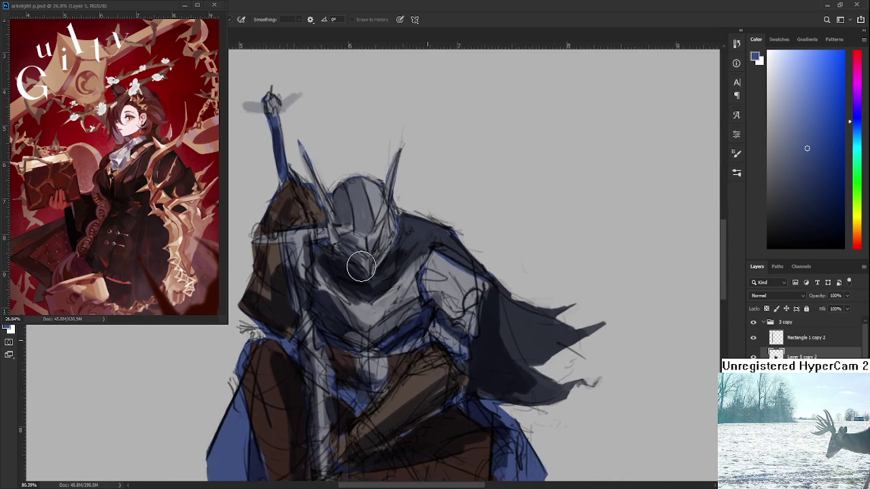
pyautogui.scroll(-1, 377, 256)
pyautogui.scroll(-2, 380, 194)
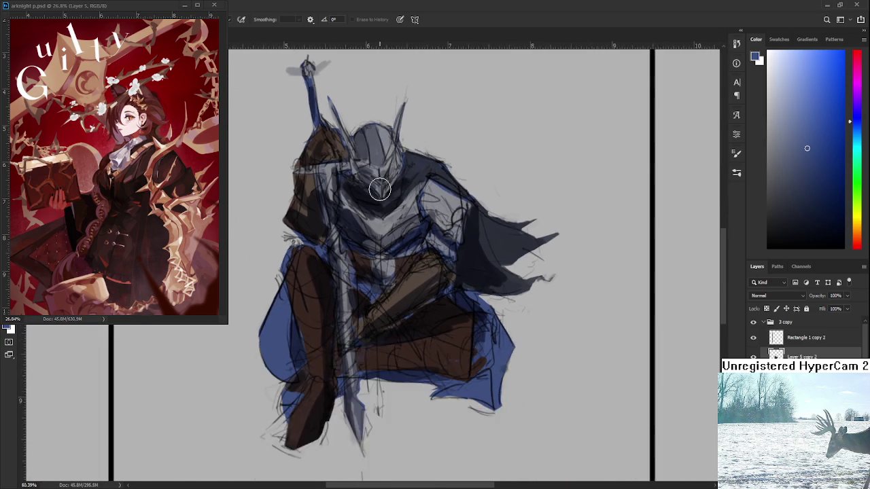
pyautogui.scroll(2, 379, 194)
pyautogui.scroll(2, 380, 193)
pyautogui.scroll(1, 379, 194)
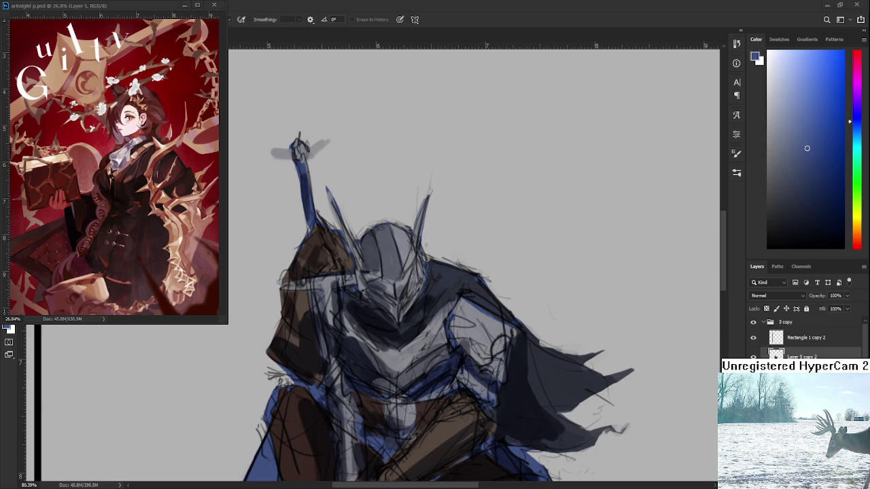
pyautogui.scroll(1, 393, 315)
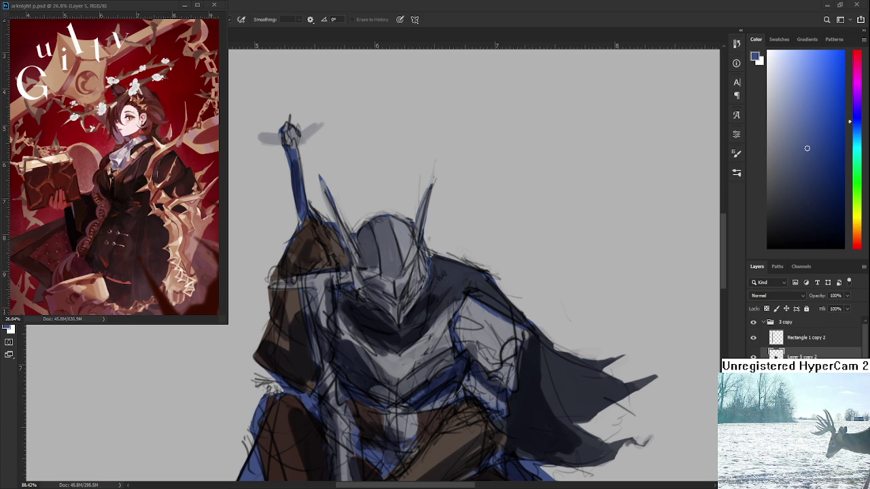
pyautogui.scroll(3, 407, 272)
# Switch to the Brush, sample a mid grey from the helmet and stroke across its face.
pyautogui.press('b')
pyautogui.keyDown('alt'); pyautogui.click(379, 306); pyautogui.keyUp('alt')
pyautogui.moveTo(372, 292)
pyautogui.mouseDown()
pyautogui.moveTo(382, 326)
pyautogui.moveTo(406, 297)
pyautogui.moveTo(418, 299)
pyautogui.mouseUp()
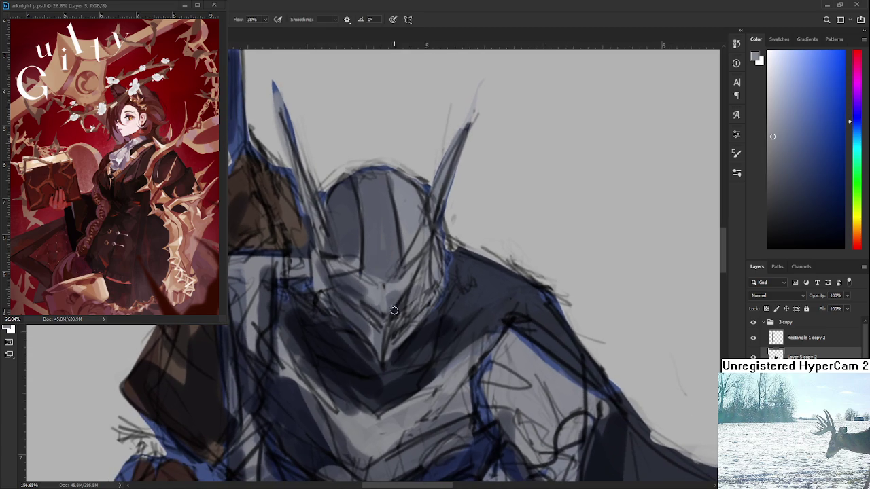
# Sample a darker grey, then a lighter helmet grey, to shade the face-plate.
pyautogui.keyDown('alt'); pyautogui.click(413, 340); pyautogui.keyUp('alt')
pyautogui.scroll(-1, 401, 319)
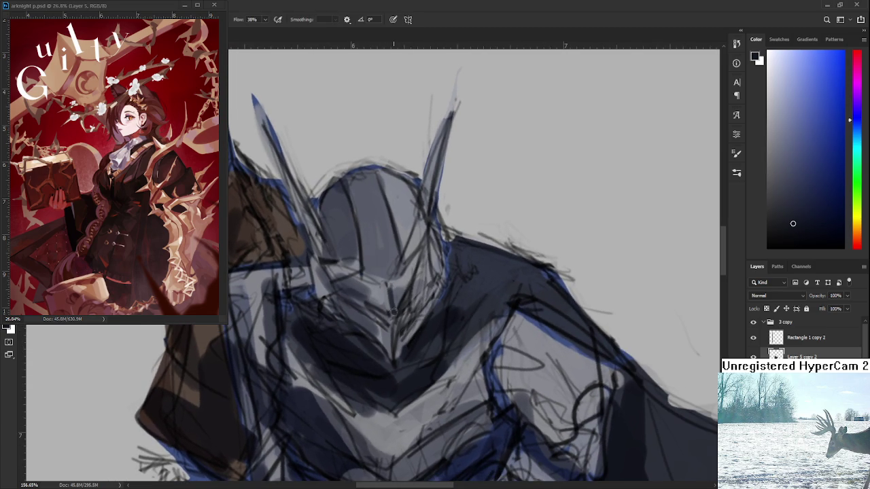
pyautogui.keyDown('alt'); pyautogui.click(394, 303); pyautogui.keyUp('alt')
pyautogui.keyDown('alt'); pyautogui.click(394, 303); pyautogui.keyUp('alt')
pyautogui.scroll(-2, 383, 308)
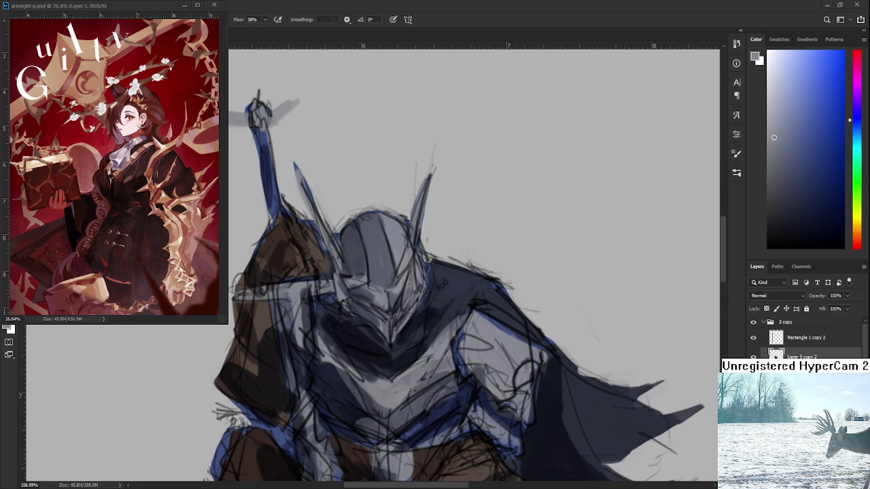
pyautogui.scroll(2, 400, 331)
pyautogui.scroll(2, 400, 332)
pyautogui.scroll(2, 400, 332)
pyautogui.scroll(-1, 400, 331)
# Sample a range of darker and lighter greys from the helmet face-plate.
pyautogui.keyDown('alt'); pyautogui.click(413, 323); pyautogui.keyUp('alt')
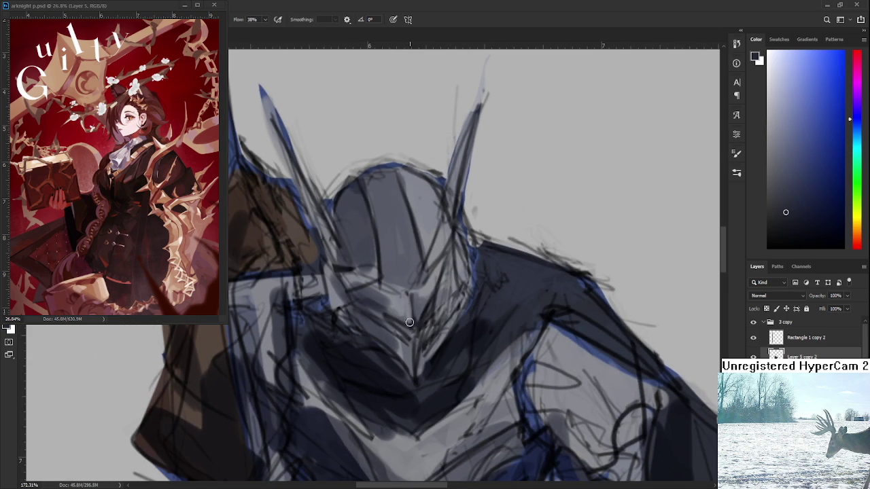
pyautogui.keyDown('alt'); pyautogui.click(408, 305); pyautogui.keyUp('alt')
pyautogui.keyDown('alt'); pyautogui.click(409, 318); pyautogui.keyUp('alt')
pyautogui.keyDown('alt'); pyautogui.click(415, 314); pyautogui.keyUp('alt')
pyautogui.keyDown('alt'); pyautogui.click(421, 312); pyautogui.keyUp('alt')
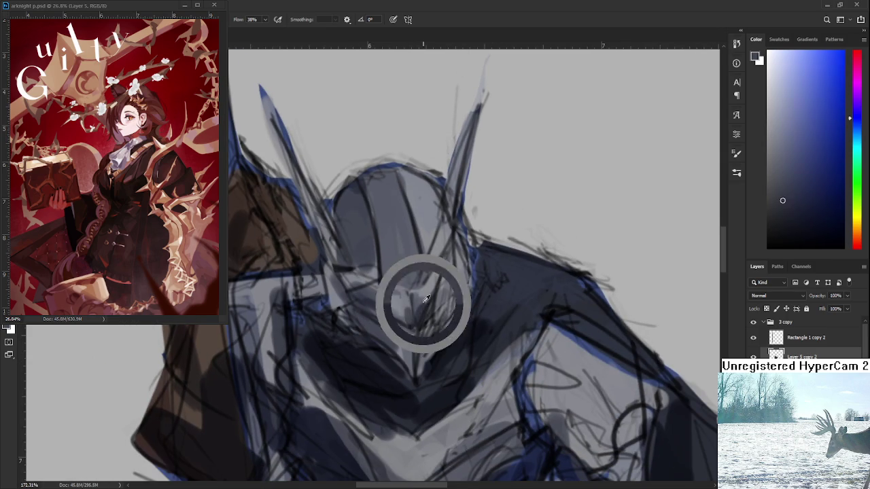
pyautogui.keyDown('alt'); pyautogui.click(425, 298); pyautogui.keyUp('alt')
pyautogui.keyDown('alt'); pyautogui.click(428, 293); pyautogui.keyUp('alt')
pyautogui.keyDown('alt'); pyautogui.click(420, 300); pyautogui.keyUp('alt')
pyautogui.keyDown('alt'); pyautogui.click(421, 299); pyautogui.keyUp('alt')
pyautogui.keyDown('alt'); pyautogui.click(423, 299); pyautogui.keyUp('alt')
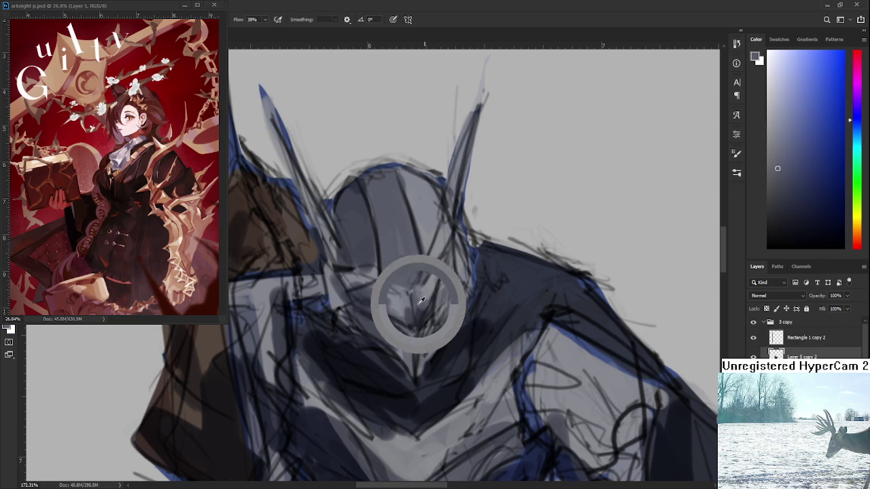
pyautogui.keyDown('alt'); pyautogui.click(425, 292); pyautogui.keyUp('alt')
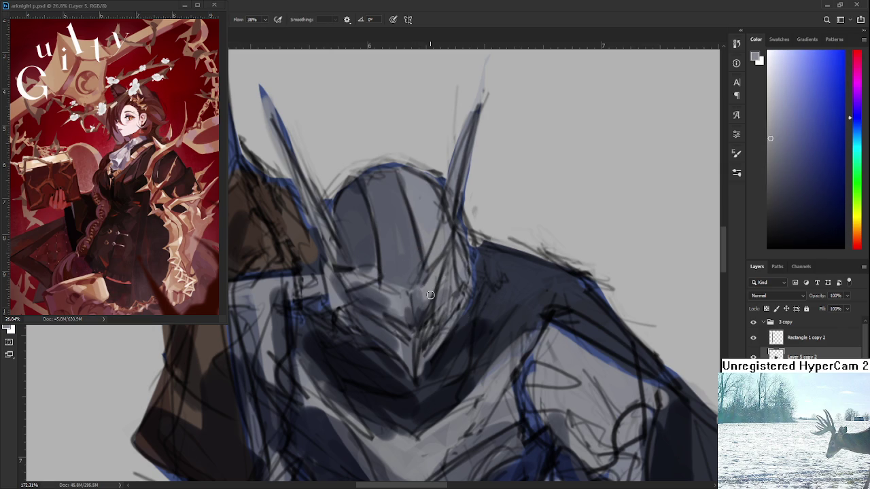
pyautogui.scroll(-5, 423, 297)
pyautogui.scroll(2, 435, 299)
pyautogui.scroll(3, 440, 302)
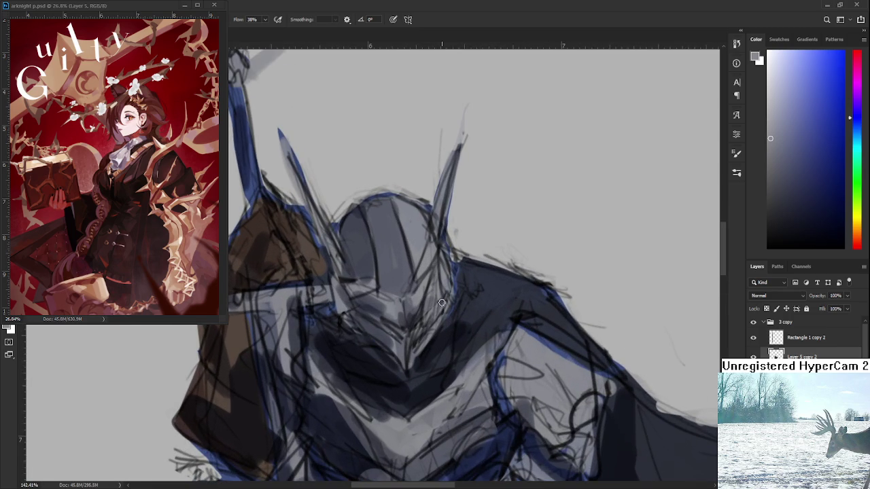
# Dab dark blue-grey shading around the visor and throat beneath the lighter face-plate.
pyautogui.keyDown('alt'); pyautogui.click(399, 297); pyautogui.keyUp('alt')
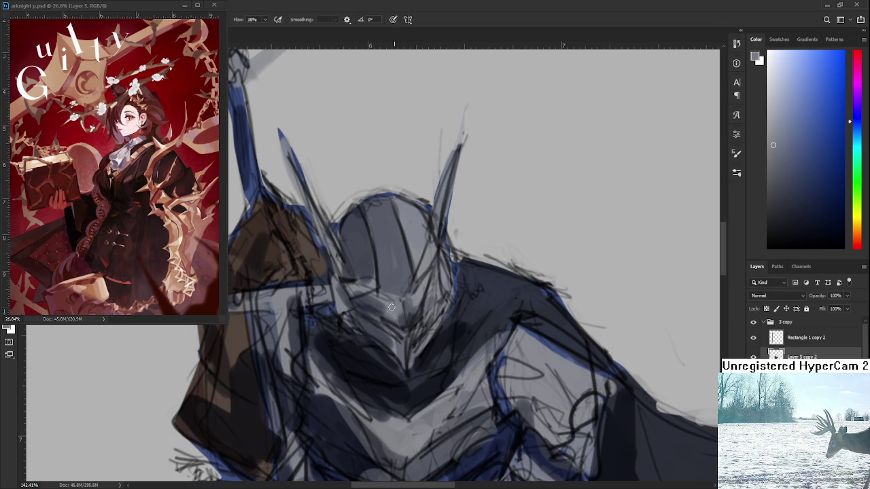
pyautogui.moveTo(403, 299); pyautogui.dragTo(403, 317)
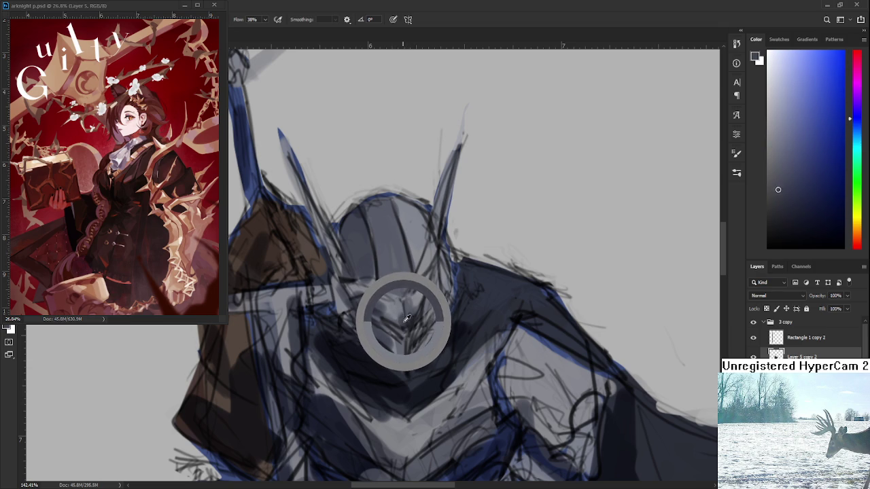
pyautogui.moveTo(404, 317)
pyautogui.mouseDown()
pyautogui.moveTo(391, 306)
pyautogui.moveTo(400, 318)
pyautogui.mouseUp()
pyautogui.keyDown('alt'); pyautogui.click(397, 317); pyautogui.keyUp('alt')
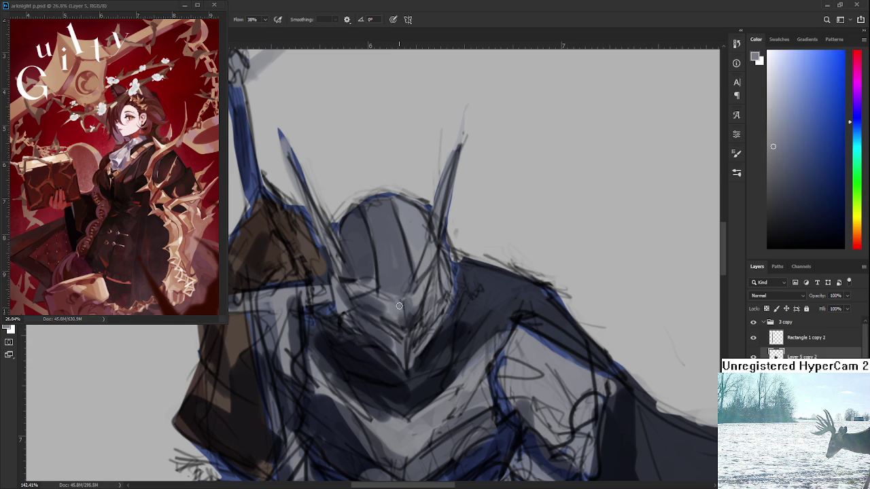
pyautogui.moveTo(405, 321)
pyautogui.mouseDown()
pyautogui.moveTo(413, 313)
pyautogui.moveTo(411, 326)
pyautogui.mouseUp()
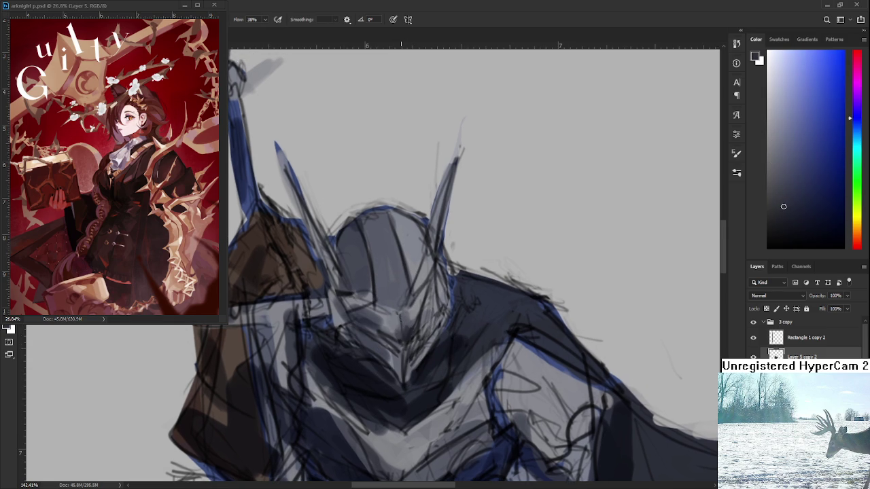
pyautogui.keyDown('alt'); pyautogui.click(405, 316); pyautogui.keyUp('alt')
pyautogui.keyDown('alt'); pyautogui.click(409, 326); pyautogui.keyUp('alt')
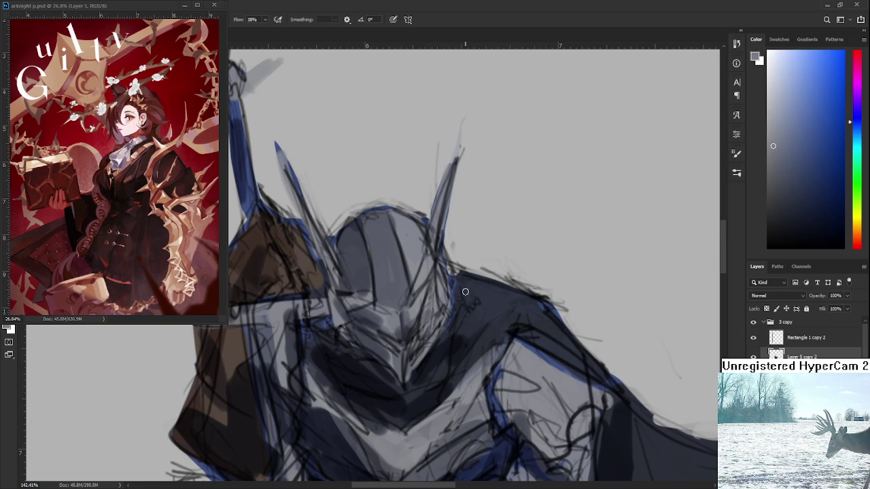
pyautogui.scroll(-2, 464, 292)
pyautogui.scroll(-1, 465, 291)
pyautogui.scroll(-1, 464, 291)
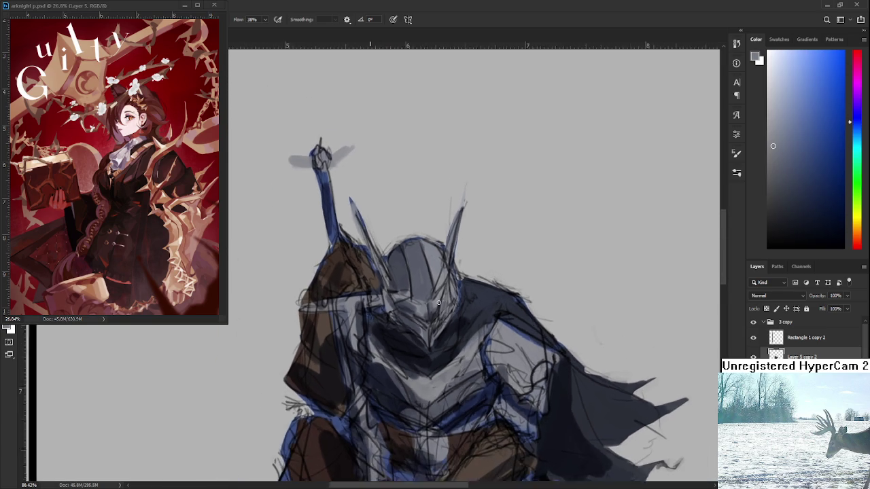
pyautogui.scroll(2, 438, 302)
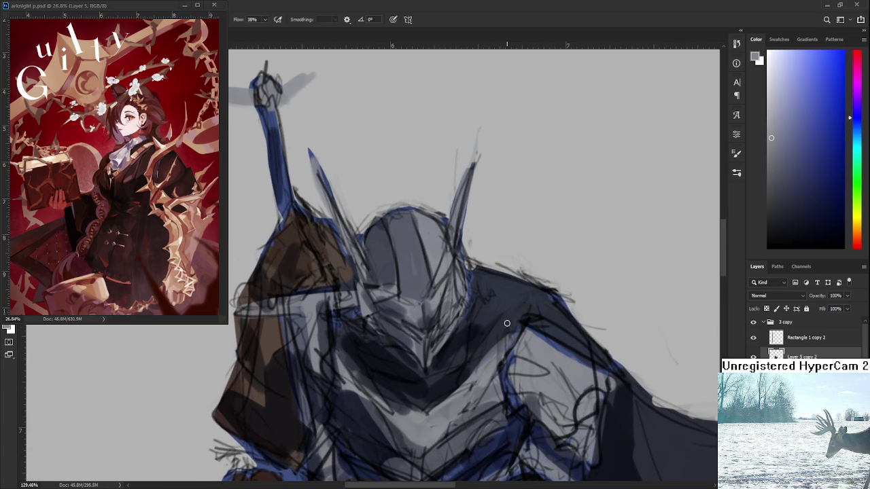
pyautogui.moveTo(505, 322); pyautogui.dragTo(483, 317)
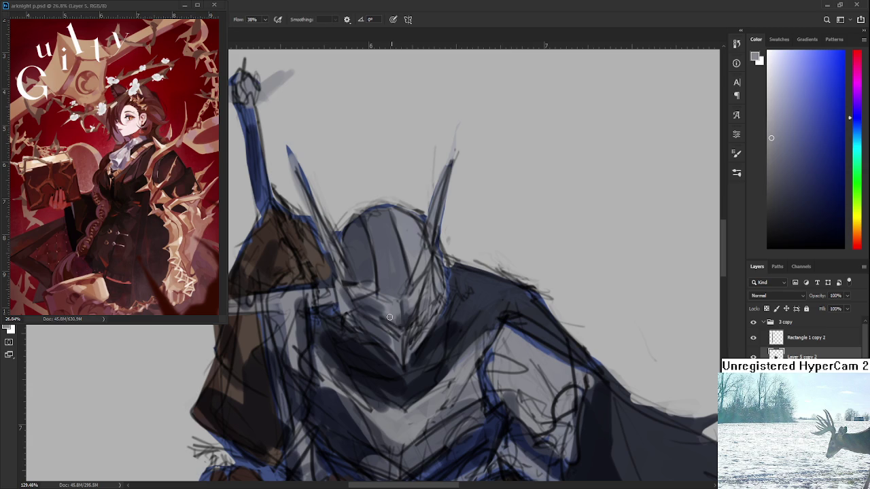
# Paint a pale bluish highlight on the helmet visor, then sample grey-blues around it.
pyautogui.click(779, 88)
pyautogui.moveTo(417, 287); pyautogui.dragTo(408, 307)
pyautogui.keyDown('alt'); pyautogui.click(411, 305); pyautogui.keyUp('alt')
pyautogui.keyDown('alt'); pyautogui.click(413, 303); pyautogui.keyUp('alt')
pyautogui.keyDown('alt'); pyautogui.click(414, 303); pyautogui.keyUp('alt')
pyautogui.keyDown('alt'); pyautogui.click(411, 311); pyautogui.keyUp('alt')
pyautogui.keyDown('alt'); pyautogui.click(409, 314); pyautogui.keyUp('alt')
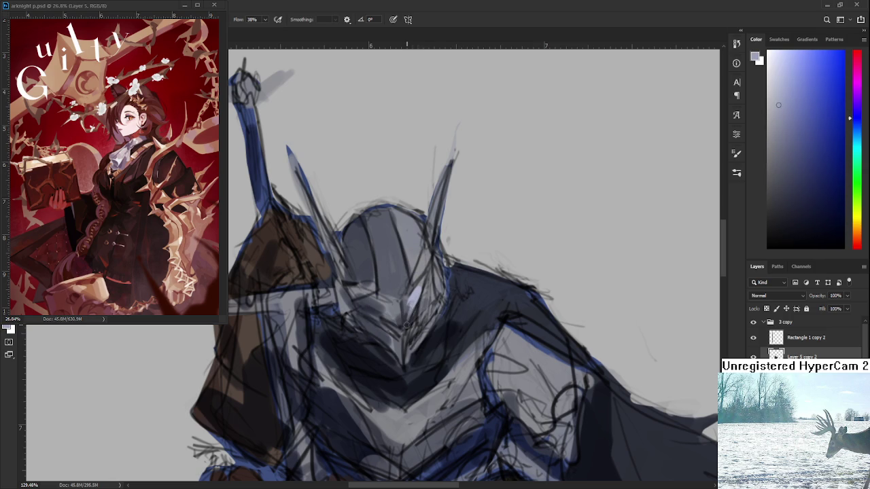
pyautogui.scroll(1, 421, 299)
pyautogui.keyDown('alt'); pyautogui.click(416, 299); pyautogui.keyUp('alt')
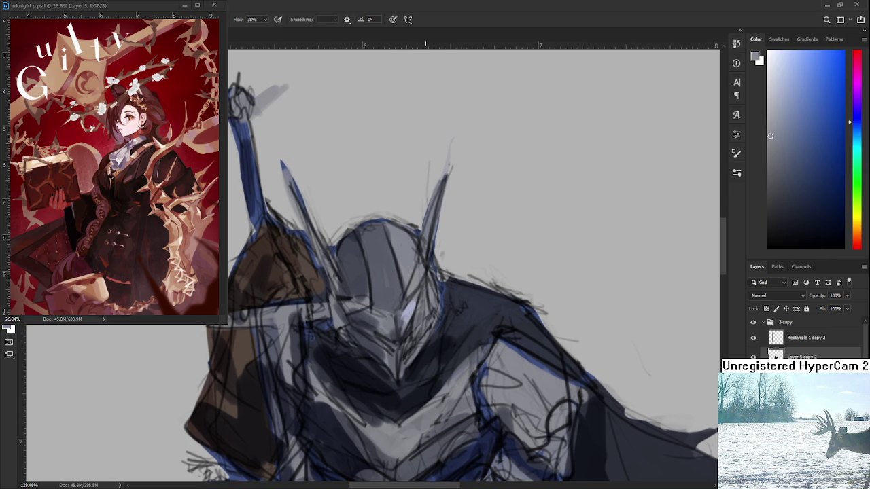
pyautogui.scroll(-3, 426, 299)
pyautogui.scroll(-2, 425, 299)
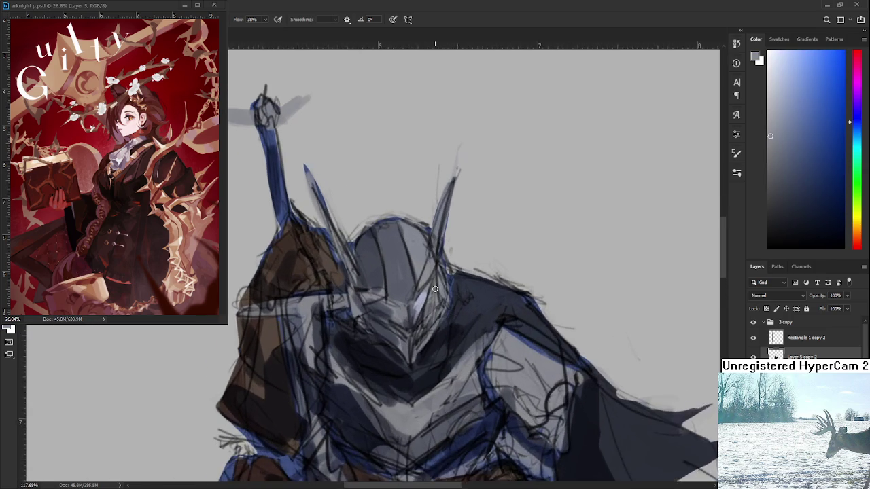
pyautogui.scroll(5, 435, 290)
pyautogui.scroll(1, 435, 289)
pyautogui.keyDown('alt'); pyautogui.click(416, 311); pyautogui.keyUp('alt')
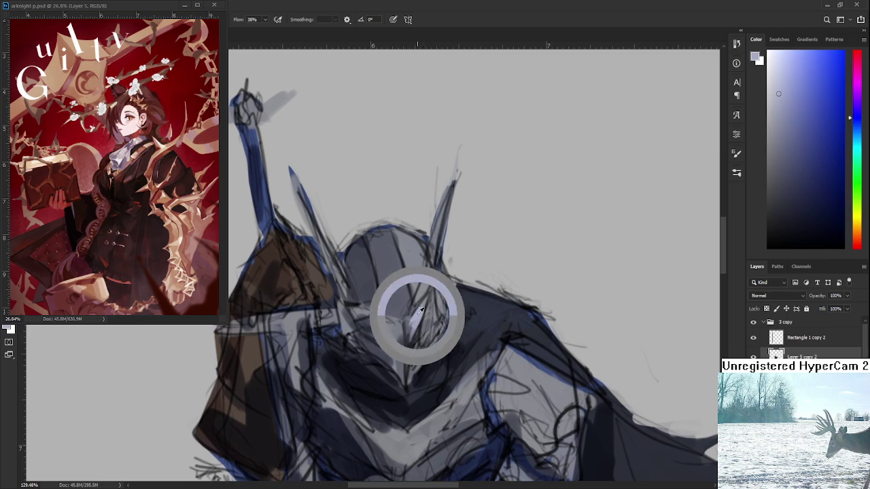
# Paint a light highlight down the helmet's right side.
pyautogui.moveTo(410, 297); pyautogui.dragTo(405, 321)
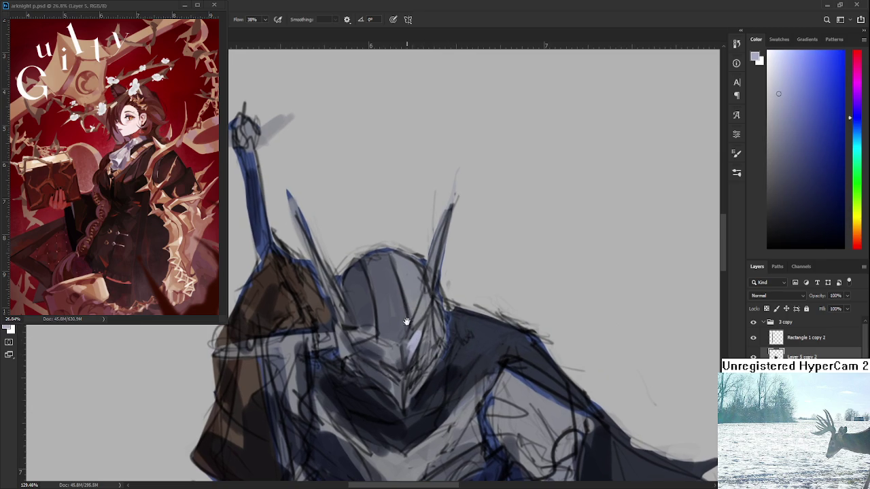
pyautogui.moveTo(396, 256); pyautogui.dragTo(412, 306)
pyautogui.keyDown('alt'); pyautogui.click(392, 275); pyautogui.keyUp('alt')
pyautogui.moveTo(389, 254); pyautogui.dragTo(407, 311)
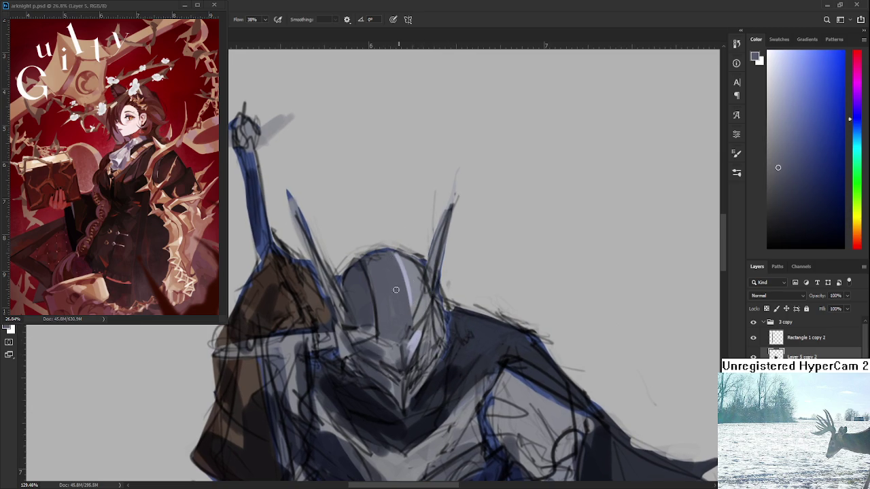
# Draw a thin dark line down the helmet's left side and soften it with lighter grey.
pyautogui.keyDown('alt'); pyautogui.click(366, 276); pyautogui.keyUp('alt')
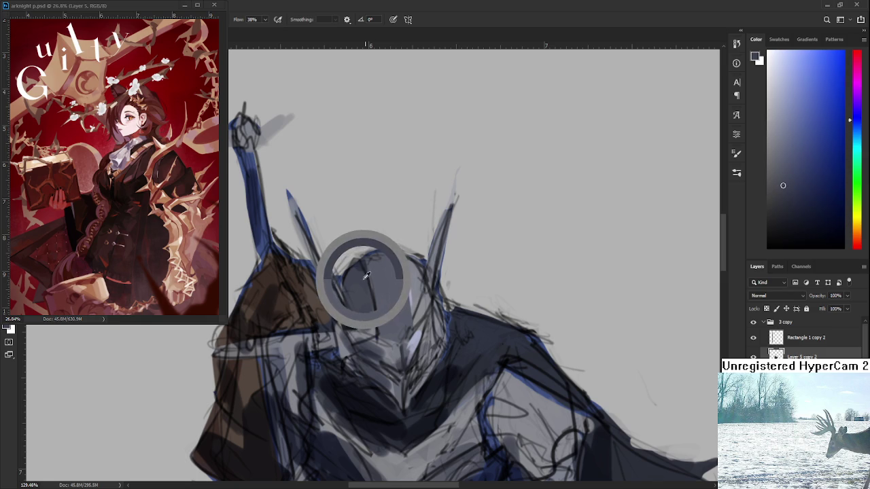
pyautogui.moveTo(370, 262); pyautogui.dragTo(375, 340)
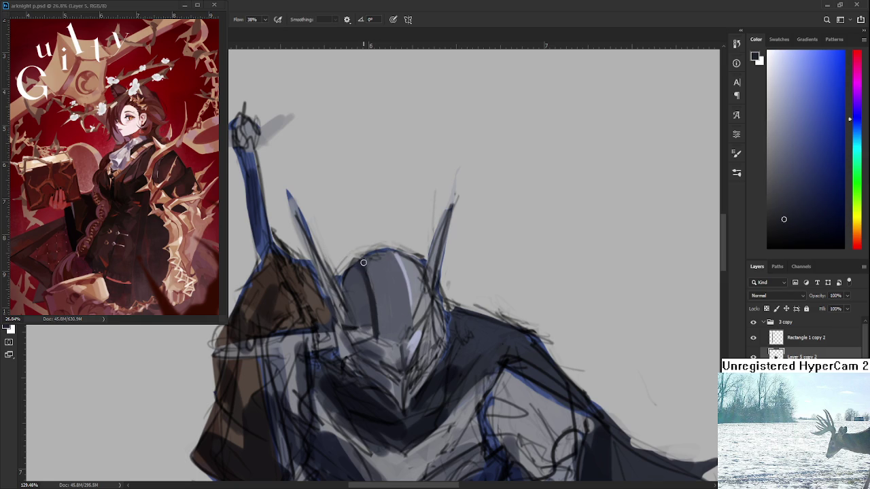
pyautogui.keyDown('alt'); pyautogui.click(381, 325); pyautogui.keyUp('alt')
pyautogui.moveTo(370, 267); pyautogui.dragTo(373, 311)
# Enlarge the brush with ] and block in lighter grey on the helmet.
pyautogui.moveTo(399, 280); pyautogui.dragTo(403, 246)
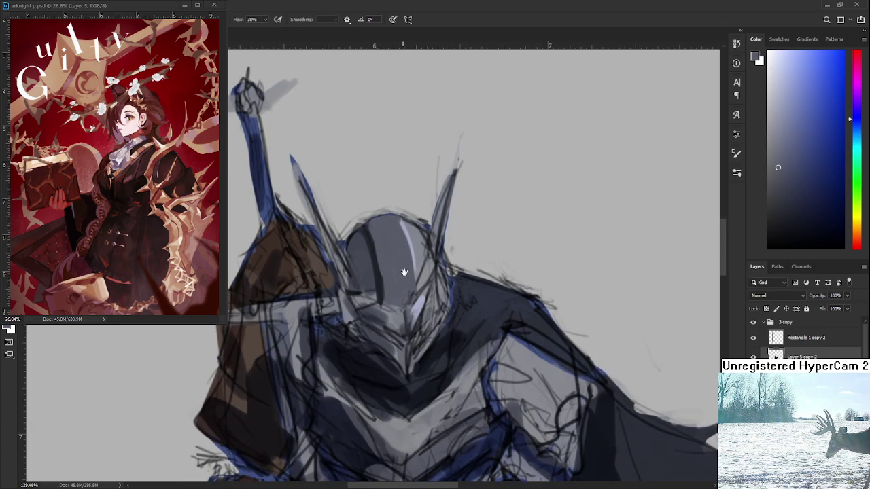
pyautogui.scroll(-3, 399, 280)
pyautogui.scroll(3, 398, 282)
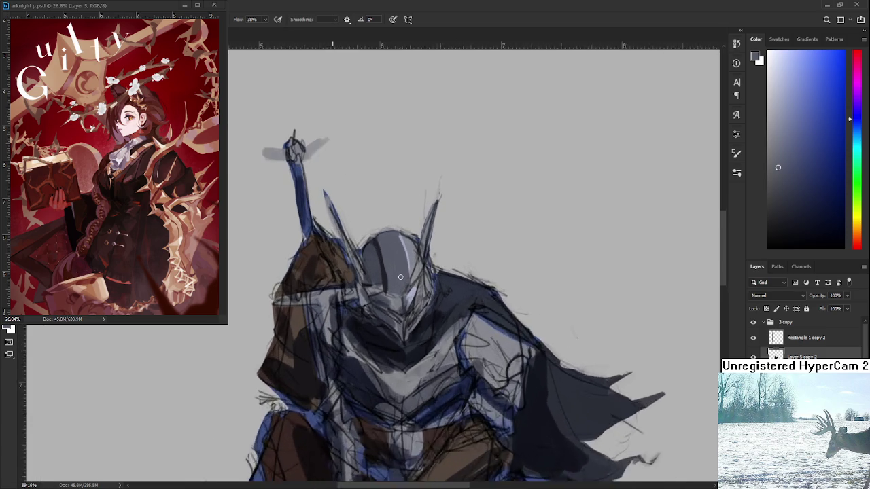
pyautogui.moveTo(386, 332); pyautogui.dragTo(388, 350)
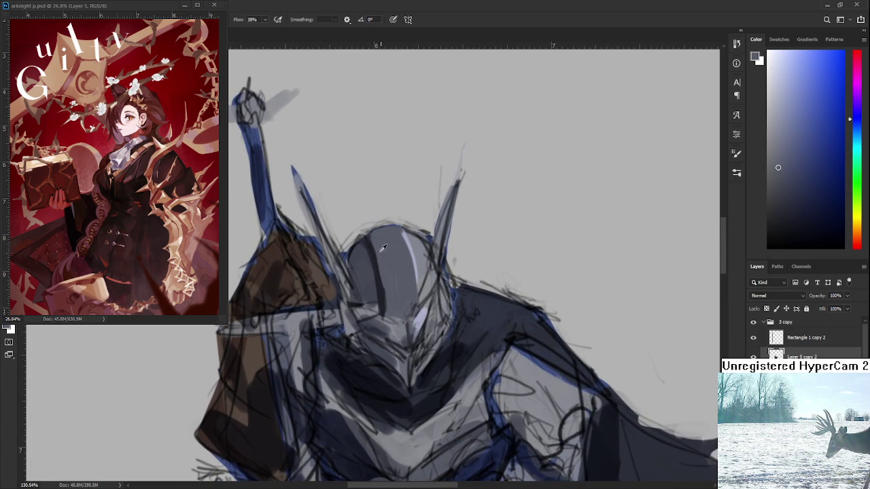
pyautogui.press(']')
pyautogui.press(']')
pyautogui.press(']')
pyautogui.keyDown('alt'); pyautogui.click(401, 292); pyautogui.keyUp('alt')
pyautogui.moveTo(401, 292)
pyautogui.mouseDown()
pyautogui.moveTo(398, 314)
pyautogui.moveTo(413, 291)
pyautogui.moveTo(399, 307)
pyautogui.mouseUp()
# Draw a dark diagonal line across the helmet, redraw it, and undo the extra stroke.
pyautogui.scroll(-1, 396, 279)
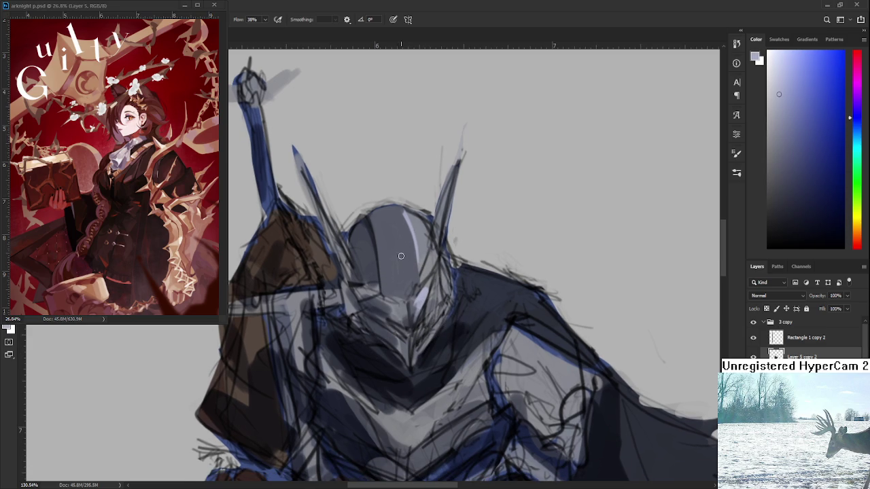
pyautogui.keyDown('alt'); pyautogui.click(377, 231); pyautogui.keyUp('alt')
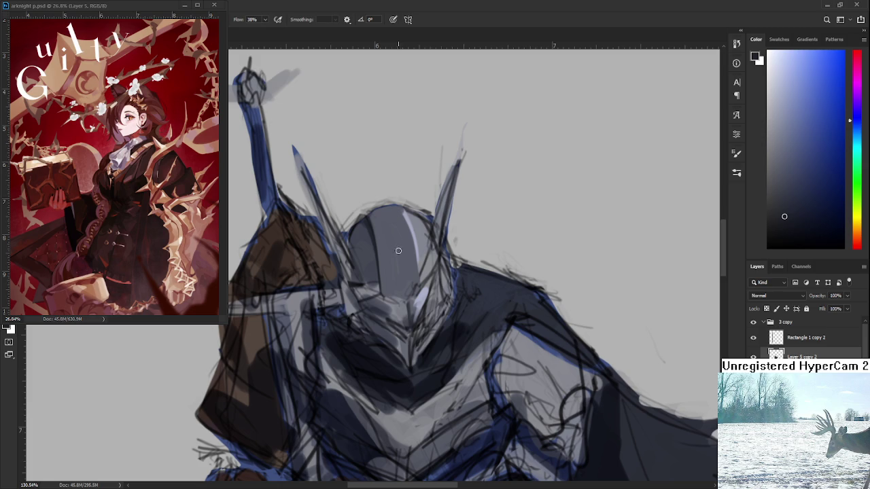
pyautogui.moveTo(399, 250); pyautogui.dragTo(380, 287)
pyautogui.moveTo(400, 250)
pyautogui.mouseDown()
pyautogui.moveTo(384, 280)
pyautogui.moveTo(416, 271)
pyautogui.mouseUp()
pyautogui.hotkey('ctrl', 'z')
# Sample alternating lighter and darker greys from the helmet crest.
pyautogui.moveTo(403, 271); pyautogui.dragTo(403, 283)
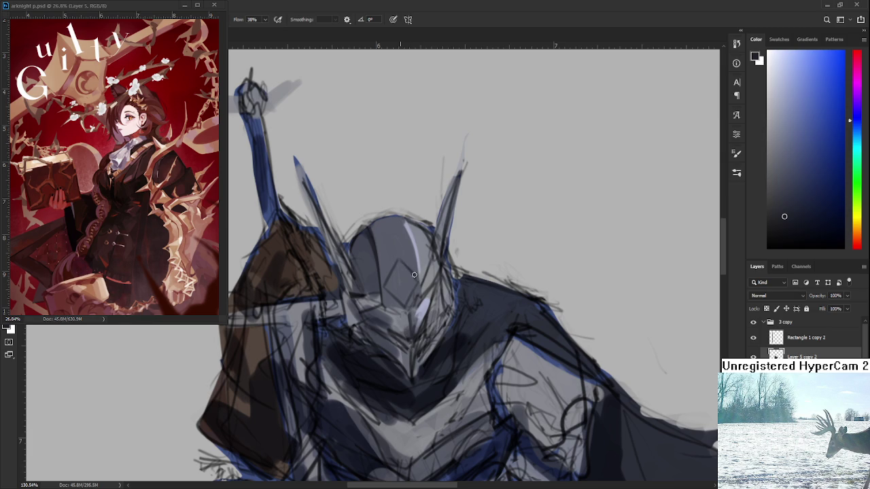
pyautogui.scroll(-1, 405, 266)
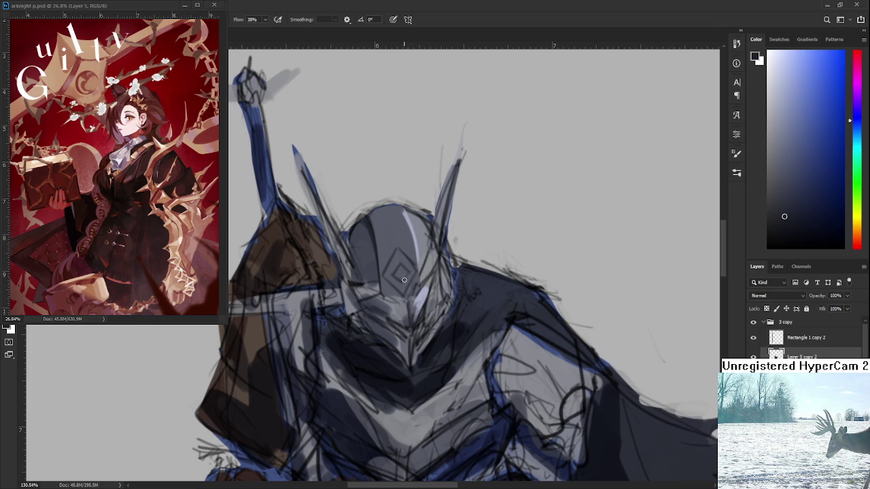
pyautogui.keyDown('alt'); pyautogui.click(406, 282); pyautogui.keyUp('alt')
pyautogui.keyDown('alt'); pyautogui.click(401, 246); pyautogui.keyUp('alt')
pyautogui.keyDown('alt'); pyautogui.click(401, 250); pyautogui.keyUp('alt')
pyautogui.keyDown('alt'); pyautogui.click(388, 253); pyautogui.keyUp('alt')
pyautogui.keyDown('alt'); pyautogui.click(372, 231); pyautogui.keyUp('alt')
# Settle on a light lavender grey-blue from the helmet as the painting colour.
pyautogui.keyDown('alt'); pyautogui.click(402, 267); pyautogui.keyUp('alt')
pyautogui.keyDown('alt'); pyautogui.click(405, 272); pyautogui.keyUp('alt')
pyautogui.keyDown('alt'); pyautogui.click(411, 282); pyautogui.keyUp('alt')
pyautogui.keyDown('alt'); pyautogui.click(402, 278); pyautogui.keyUp('alt')
pyautogui.keyDown('alt'); pyautogui.click(409, 283); pyautogui.keyUp('alt')
pyautogui.keyDown('alt'); pyautogui.click(405, 280); pyautogui.keyUp('alt')
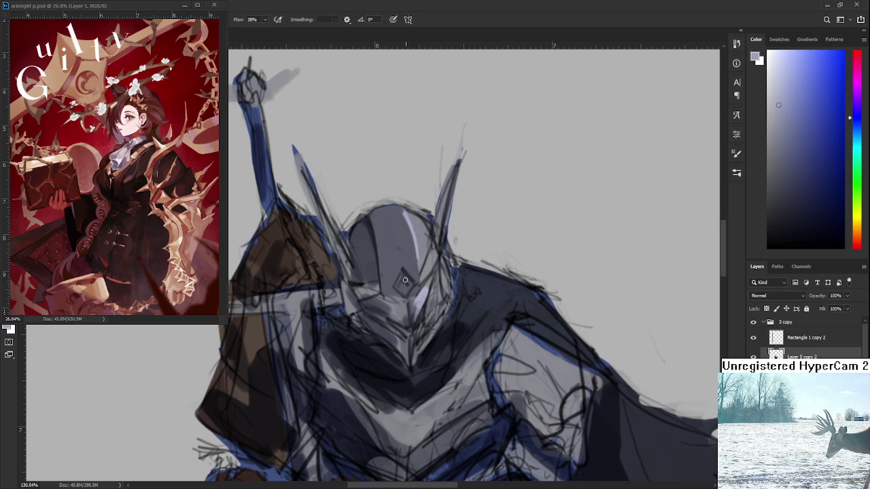
pyautogui.moveTo(412, 282); pyautogui.dragTo(386, 323)
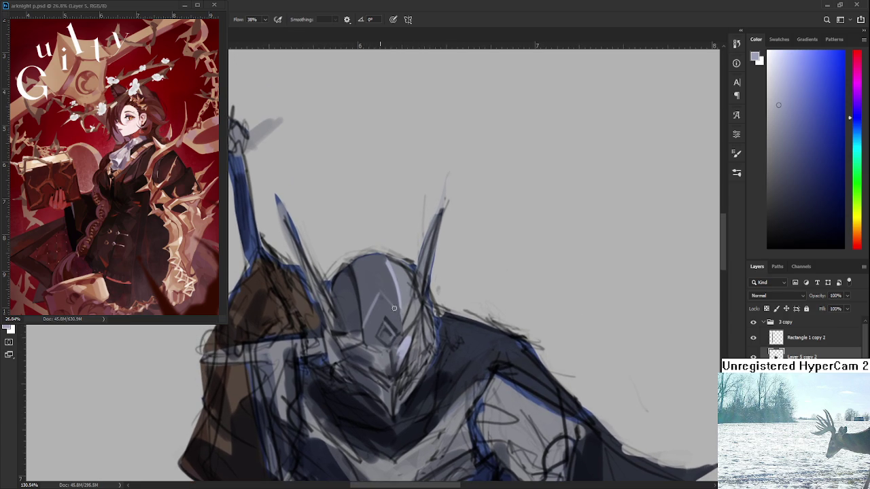
# Pick up a dark grey-blue and several lighter greys from the helmet top.
pyautogui.keyDown('alt'); pyautogui.click(355, 286); pyautogui.keyUp('alt')
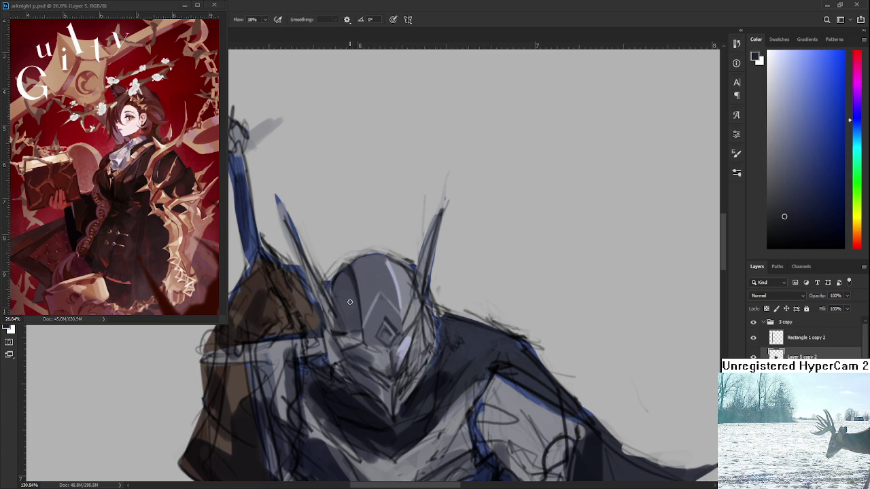
pyautogui.moveTo(359, 326); pyautogui.dragTo(364, 301)
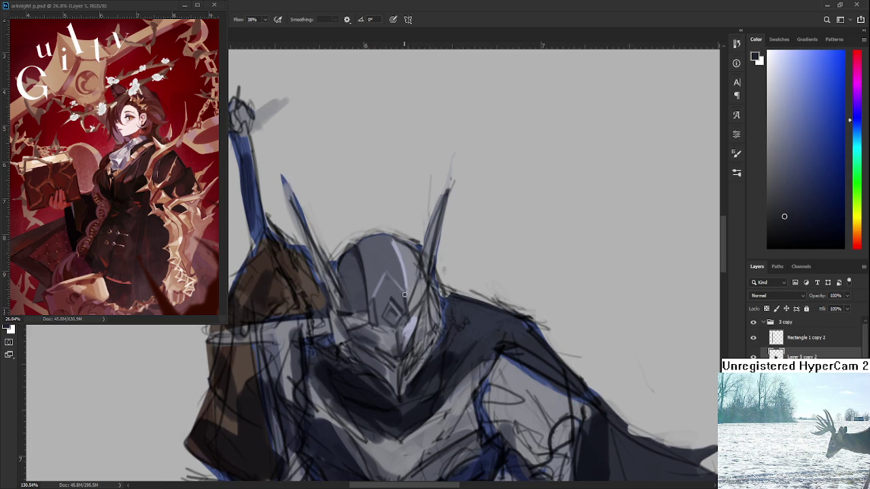
pyautogui.moveTo(385, 317); pyautogui.dragTo(381, 305)
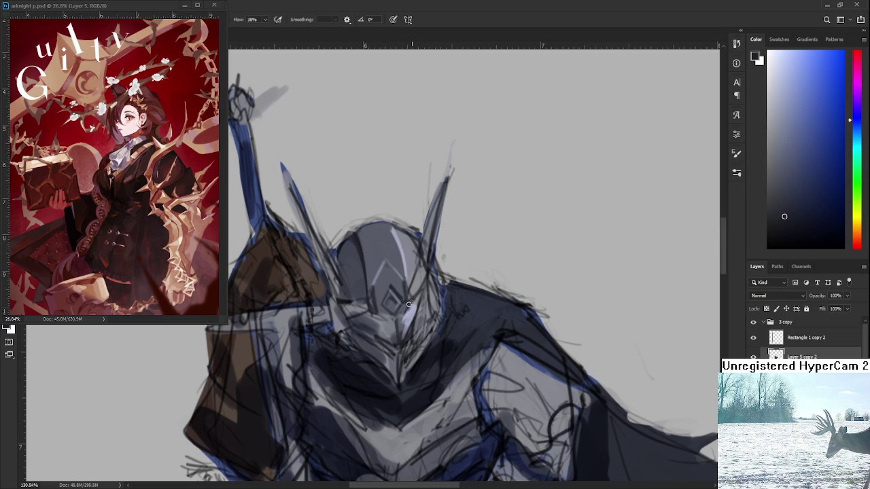
pyautogui.moveTo(405, 280); pyautogui.dragTo(403, 305)
pyautogui.keyDown('alt'); pyautogui.click(381, 295); pyautogui.keyUp('alt')
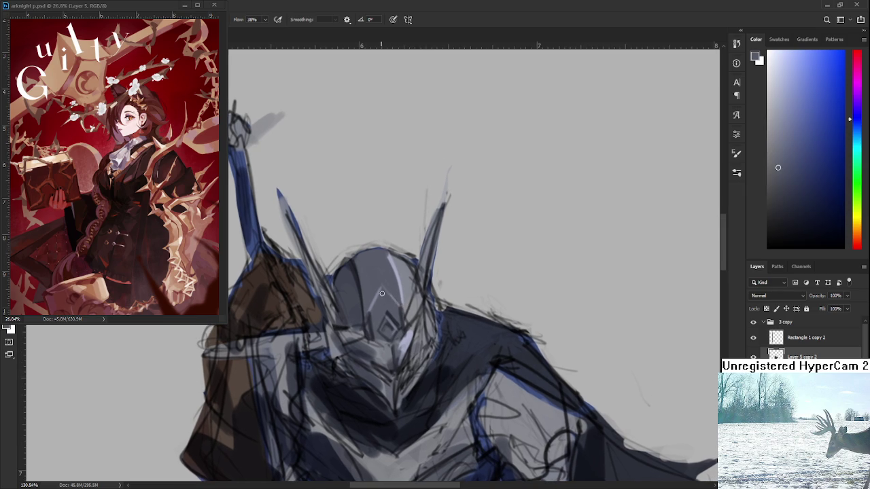
pyautogui.keyDown('alt'); pyautogui.click(374, 294); pyautogui.keyUp('alt')
pyautogui.keyDown('alt'); pyautogui.click(392, 290); pyautogui.keyUp('alt')
pyautogui.keyDown('alt'); pyautogui.click(394, 269); pyautogui.keyUp('alt')
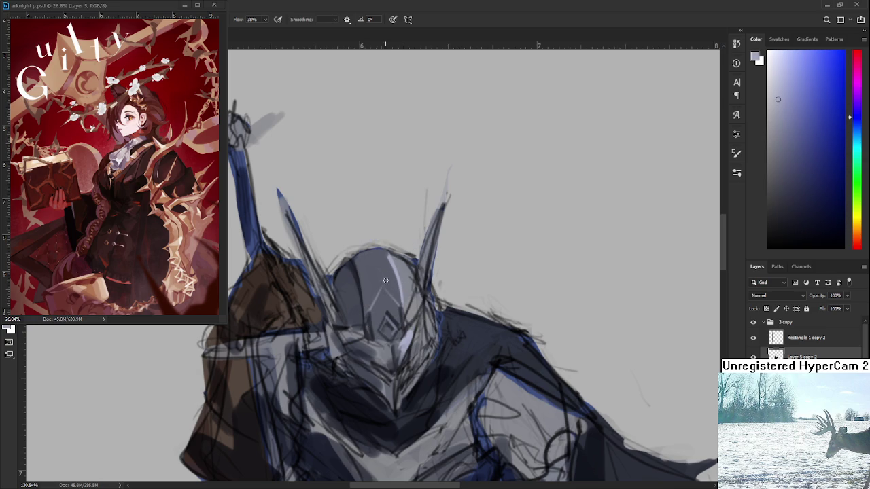
pyautogui.keyDown('alt'); pyautogui.click(384, 294); pyautogui.keyUp('alt')
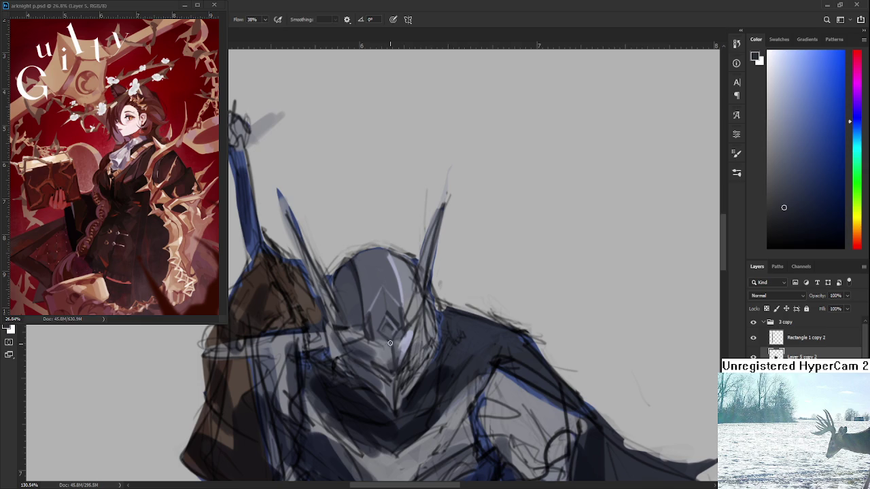
# Sample darker greys and hatch two dark strokes across the helmet top.
pyautogui.scroll(1, 390, 345)
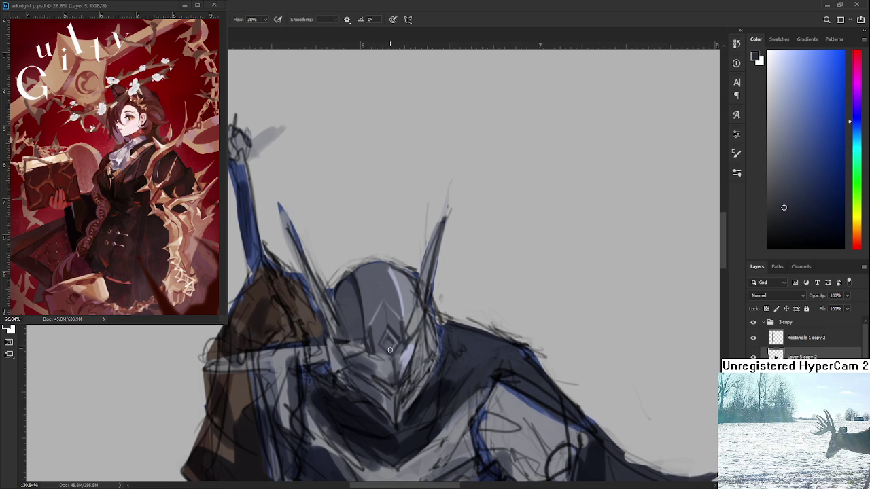
pyautogui.keyDown('alt'); pyautogui.click(392, 342); pyautogui.keyUp('alt')
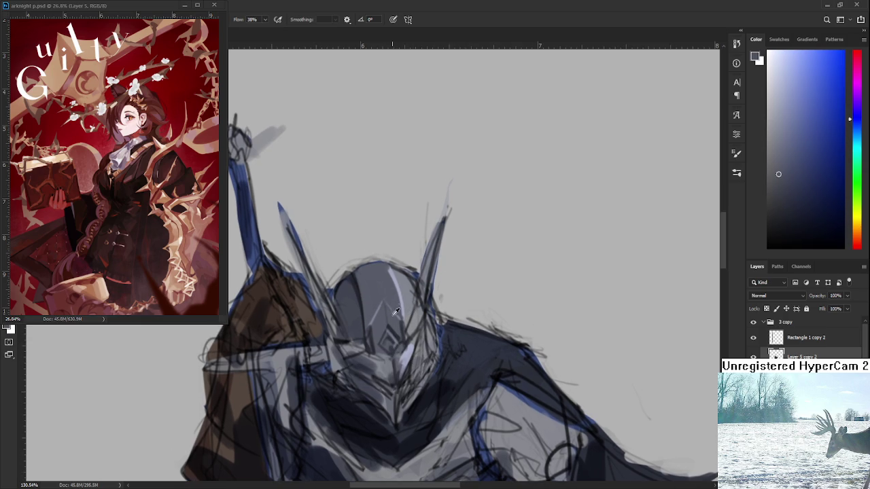
pyautogui.keyDown('alt'); pyautogui.click(385, 273); pyautogui.keyUp('alt')
pyautogui.keyDown('alt'); pyautogui.click(390, 269); pyautogui.keyUp('alt')
pyautogui.keyDown('alt'); pyautogui.click(394, 275); pyautogui.keyUp('alt')
pyautogui.keyDown('alt'); pyautogui.click(386, 278); pyautogui.keyUp('alt')
pyautogui.moveTo(396, 328); pyautogui.dragTo(404, 335)
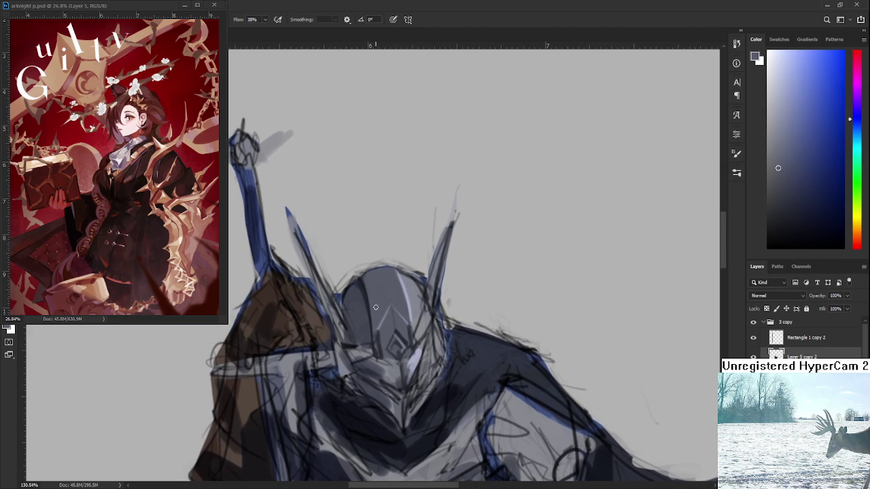
pyautogui.keyDown('alt'); pyautogui.click(373, 331); pyautogui.keyUp('alt')
pyautogui.keyDown('alt'); pyautogui.click(371, 283); pyautogui.keyUp('alt')
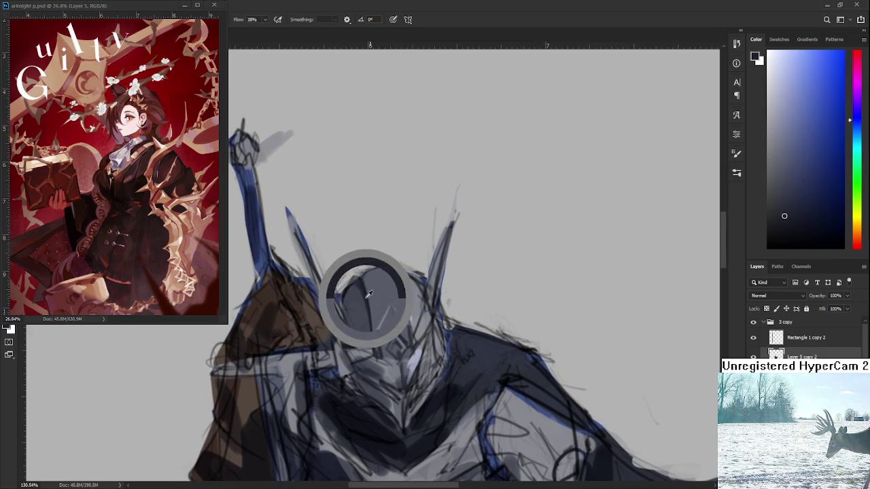
pyautogui.moveTo(379, 272); pyautogui.dragTo(393, 307)
pyautogui.moveTo(384, 271); pyautogui.dragTo(394, 306)
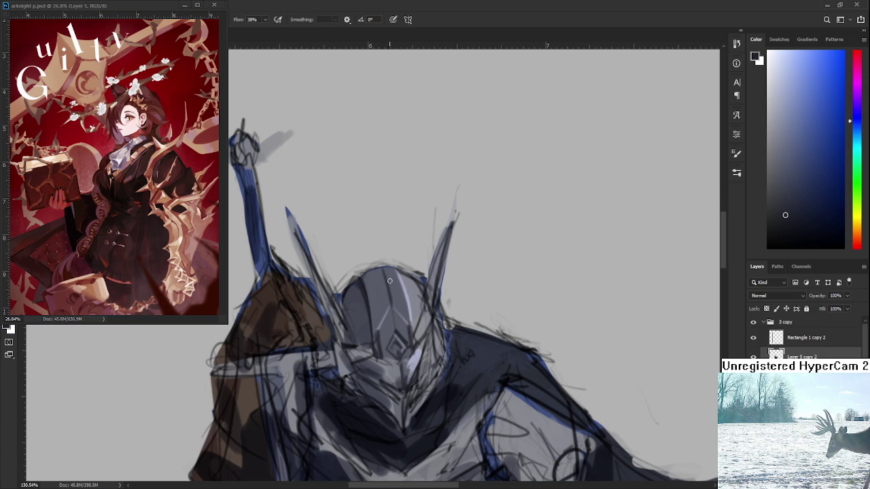
# Draw a dark ridge line down the helmet centre, undoing and redrawing strokes.
pyautogui.keyDown('alt'); pyautogui.click(386, 274); pyautogui.keyUp('alt')
pyautogui.keyDown('alt'); pyautogui.click(402, 304); pyautogui.keyUp('alt')
pyautogui.keyDown('alt'); pyautogui.click(365, 287); pyautogui.keyUp('alt')
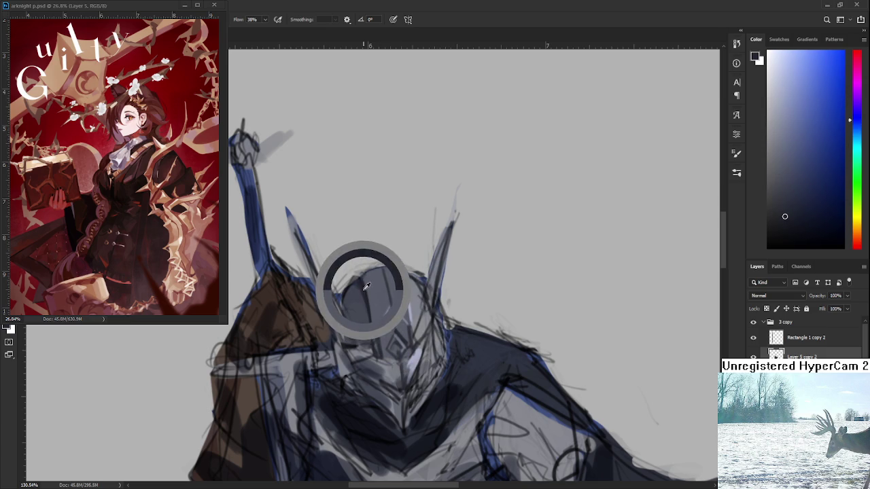
pyautogui.moveTo(374, 278); pyautogui.dragTo(380, 333)
pyautogui.moveTo(373, 272); pyautogui.dragTo(378, 329)
pyautogui.hotkey('ctrl', 'z')
pyautogui.moveTo(371, 272); pyautogui.dragTo(377, 326)
pyautogui.moveTo(395, 278); pyautogui.dragTo(407, 332)
pyautogui.hotkey('ctrl', 'z')
pyautogui.moveTo(396, 276)
pyautogui.mouseDown()
pyautogui.moveTo(406, 313)
pyautogui.moveTo(406, 264)
pyautogui.mouseUp()
# Pick up a lighter grey-blue from the helmet and recentre the view.
pyautogui.keyDown('alt'); pyautogui.click(412, 284); pyautogui.keyUp('alt')
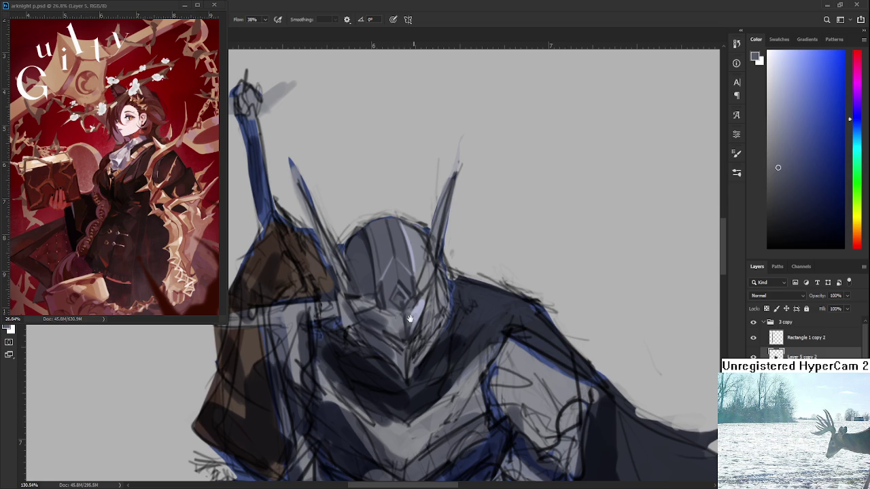
pyautogui.moveTo(413, 310); pyautogui.dragTo(405, 350)
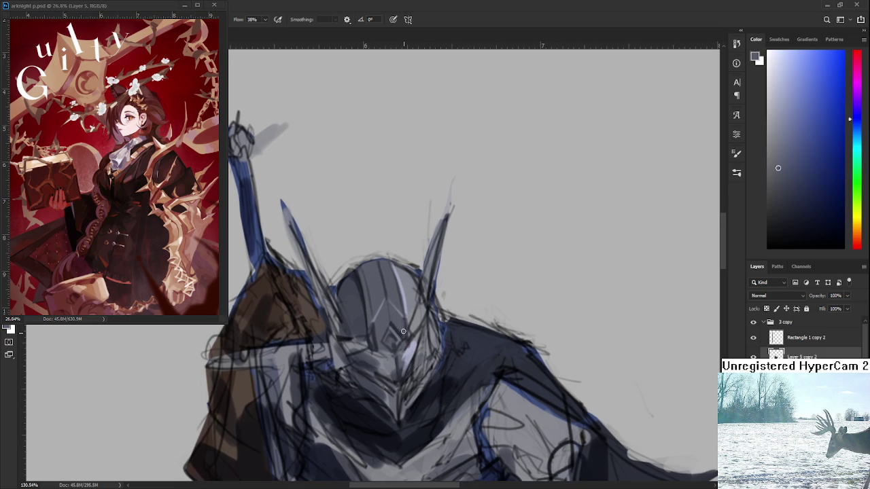
pyautogui.moveTo(404, 329); pyautogui.dragTo(415, 305)
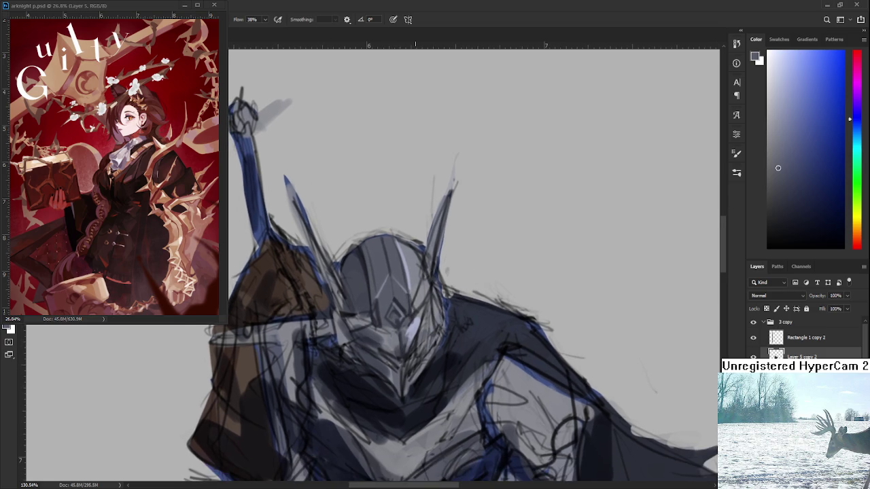
pyautogui.scroll(-4, 415, 305)
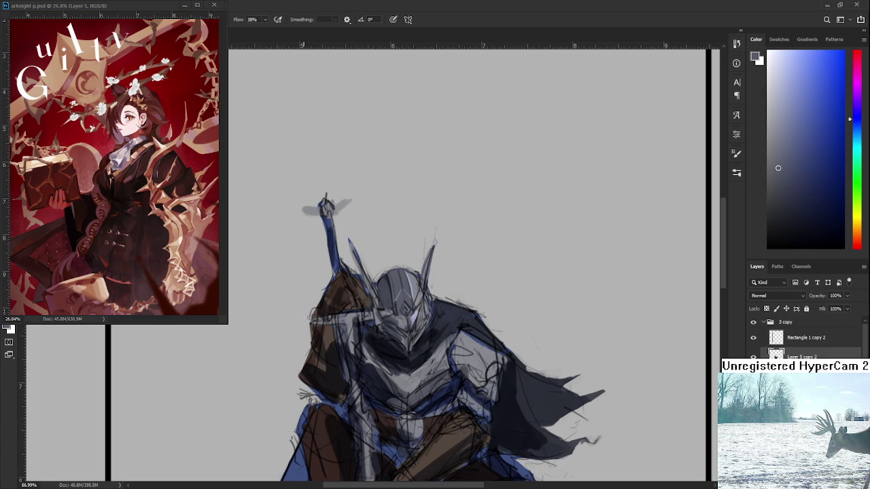
# Zoom in on the helmet and paint dark and light detail on its face.
pyautogui.scroll(2, 414, 312)
pyautogui.scroll(3, 414, 312)
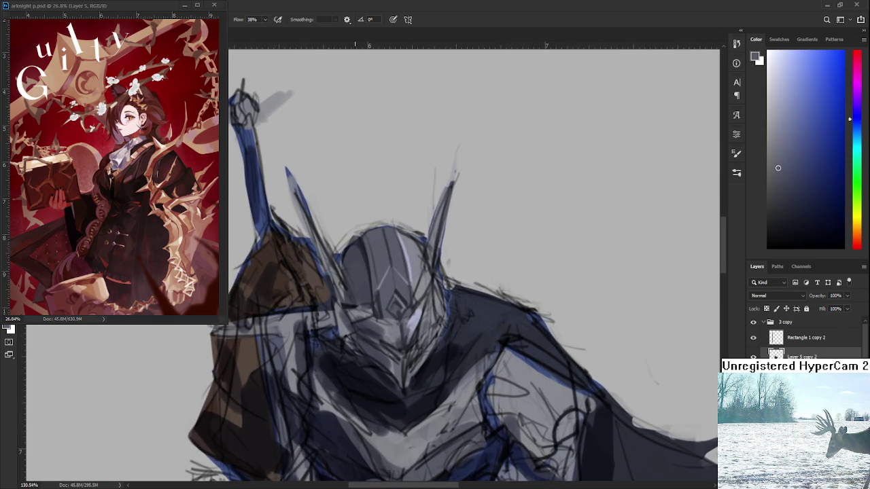
pyautogui.scroll(1, 414, 312)
pyautogui.keyDown('alt'); pyautogui.click(383, 342); pyautogui.keyUp('alt')
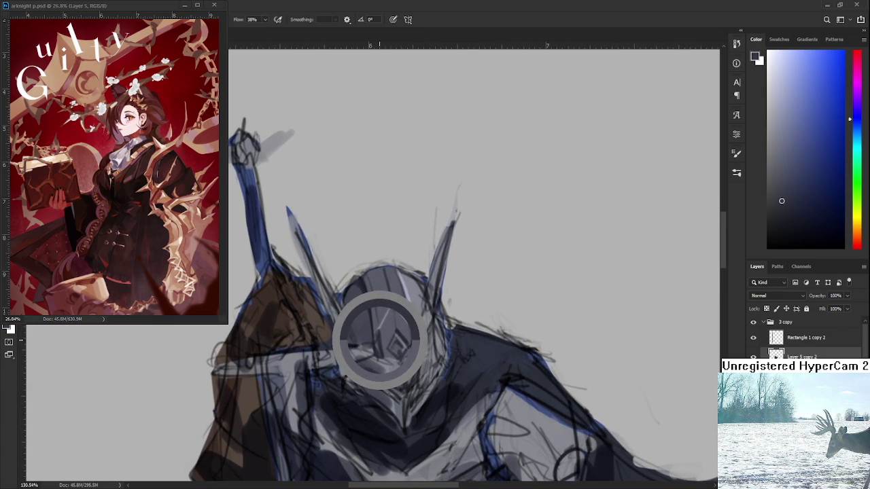
pyautogui.moveTo(383, 342); pyautogui.dragTo(387, 339)
pyautogui.moveTo(378, 306); pyautogui.dragTo(398, 313)
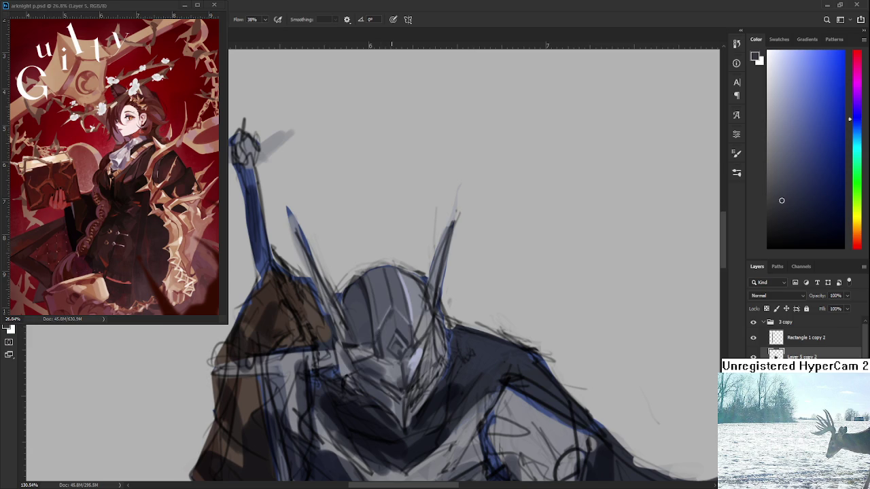
# Sample a series of lighter and darker greys from the helmet face.
pyautogui.keyDown('alt'); pyautogui.click(390, 331); pyautogui.keyUp('alt')
pyautogui.keyDown('alt'); pyautogui.click(386, 326); pyautogui.keyUp('alt')
pyautogui.keyDown('alt'); pyautogui.click(387, 330); pyautogui.keyUp('alt')
pyautogui.keyDown('alt'); pyautogui.click(392, 319); pyautogui.keyUp('alt')
pyautogui.keyDown('alt'); pyautogui.click(390, 329); pyautogui.keyUp('alt')
pyautogui.keyDown('alt'); pyautogui.click(394, 324); pyautogui.keyUp('alt')
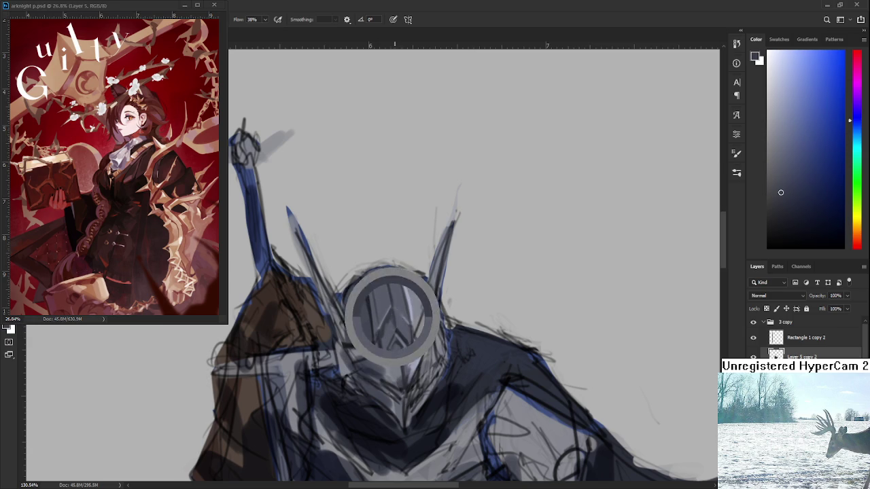
pyautogui.keyDown('alt'); pyautogui.click(394, 312); pyautogui.keyUp('alt')
# Add a light highlight along the helmet's right side, then sample a lighter blue-grey.
pyautogui.moveTo(393, 311); pyautogui.dragTo(391, 344)
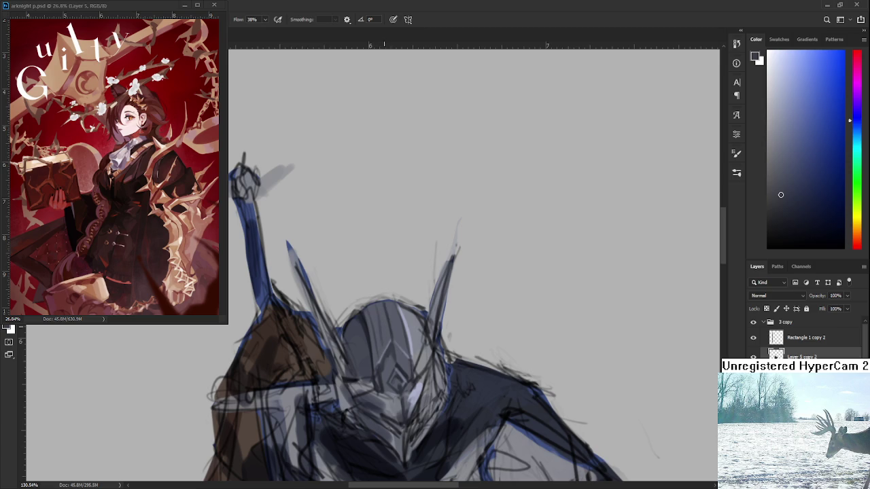
pyautogui.moveTo(400, 309); pyautogui.dragTo(409, 344)
pyautogui.moveTo(401, 349); pyautogui.dragTo(396, 279)
pyautogui.keyDown('alt'); pyautogui.click(380, 320); pyautogui.keyUp('alt')
pyautogui.keyDown('alt'); pyautogui.click(378, 315); pyautogui.keyUp('alt')
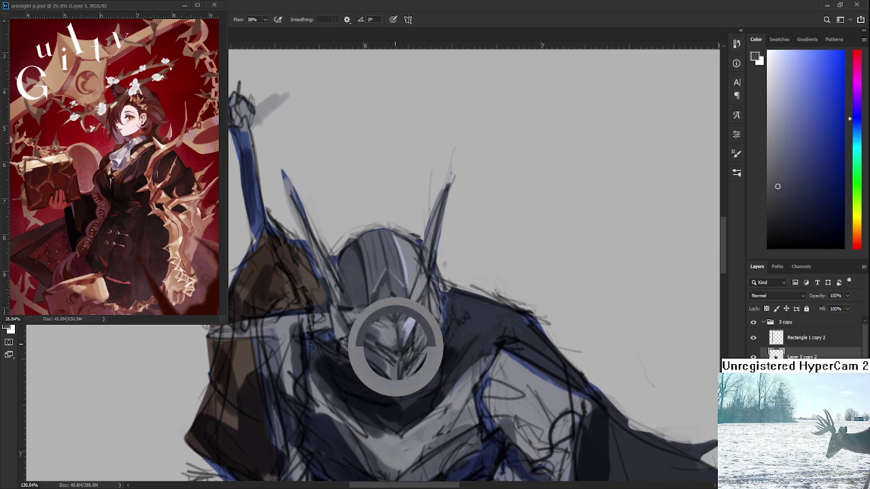
# Pick a darker grey and two lighter greys from the helmet.
pyautogui.scroll(-2, 390, 330)
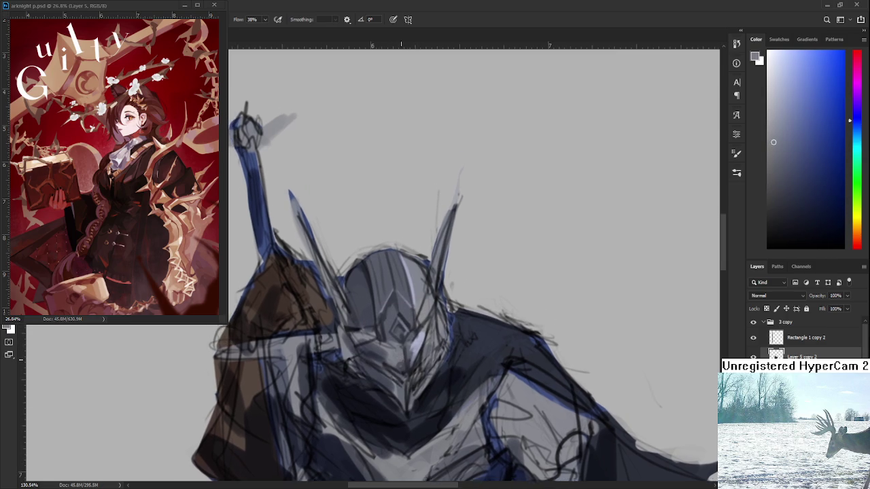
pyautogui.scroll(-2, 414, 329)
pyautogui.scroll(-2, 430, 327)
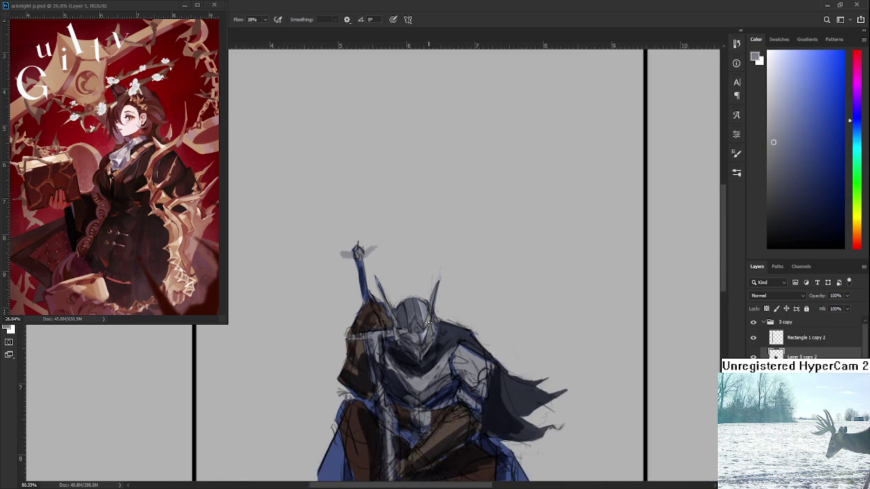
pyautogui.scroll(2, 428, 326)
pyautogui.scroll(2, 408, 323)
pyautogui.scroll(2, 392, 321)
pyautogui.keyDown('alt'); pyautogui.click(383, 304); pyautogui.keyUp('alt')
pyautogui.keyDown('alt'); pyautogui.click(398, 305); pyautogui.keyUp('alt')
pyautogui.keyDown('alt'); pyautogui.click(400, 313); pyautogui.keyUp('alt')
# Sample further shades from the upper part of the helmet.
pyautogui.keyDown('alt'); pyautogui.click(395, 289); pyautogui.keyUp('alt')
pyautogui.keyDown('alt'); pyautogui.click(388, 310); pyautogui.keyUp('alt')
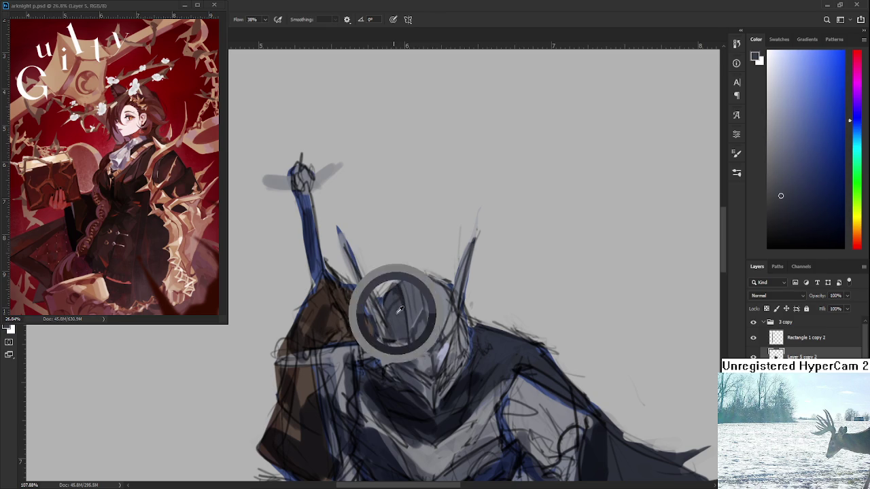
pyautogui.keyDown('alt'); pyautogui.click(388, 272); pyautogui.keyUp('alt')
pyautogui.moveTo(397, 325); pyautogui.dragTo(402, 278)
pyautogui.keyDown('alt'); pyautogui.click(396, 315); pyautogui.keyUp('alt')
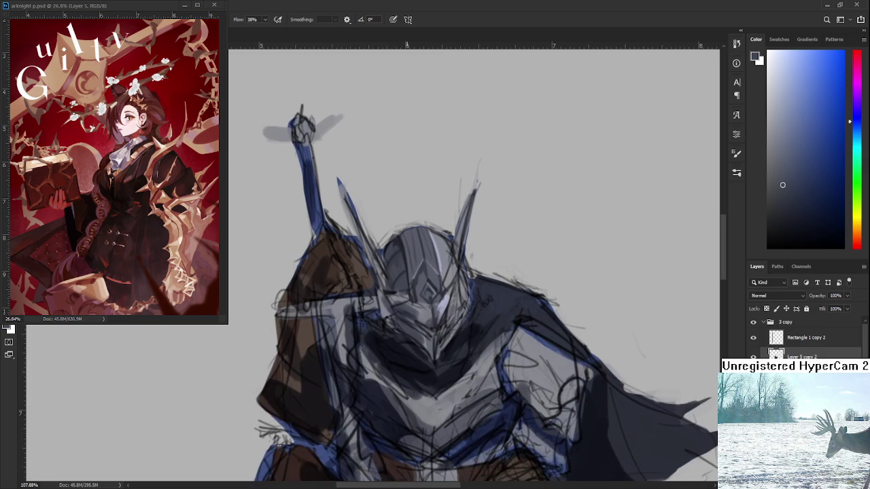
# Pick a light grey-blue and several slightly darker greys from the recentred helmet.
pyautogui.moveTo(462, 306); pyautogui.dragTo(469, 310)
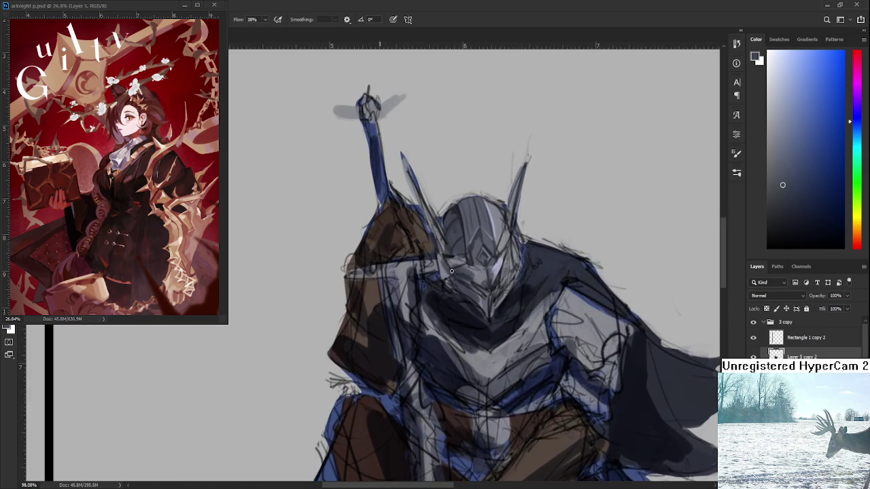
pyautogui.scroll(1, 470, 309)
pyautogui.scroll(1, 444, 296)
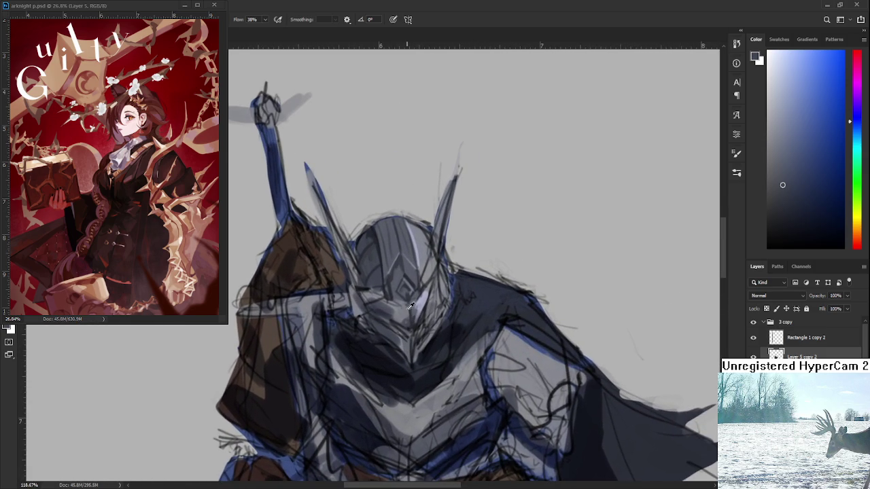
pyautogui.keyDown('alt'); pyautogui.click(411, 296); pyautogui.keyUp('alt')
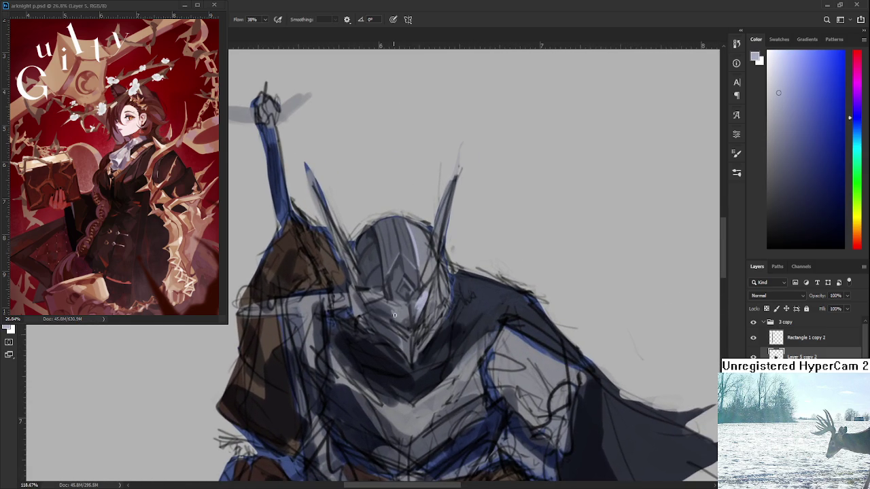
pyautogui.keyDown('alt'); pyautogui.click(399, 310); pyautogui.keyUp('alt')
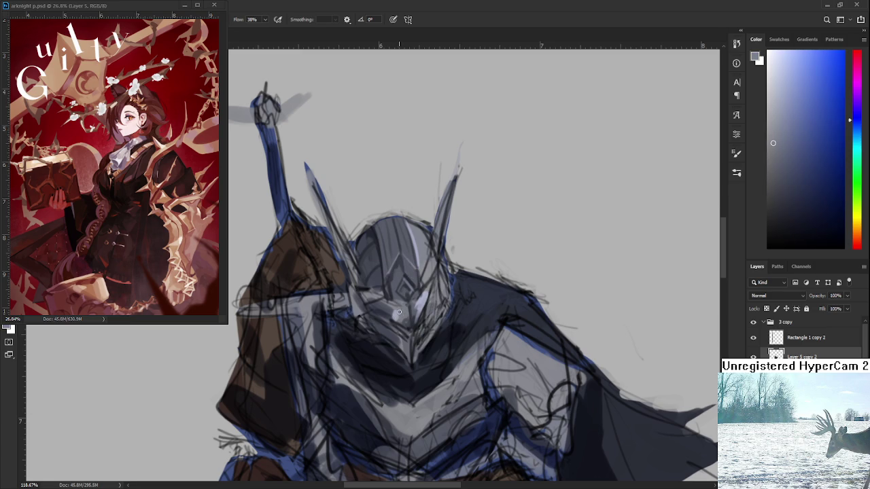
pyautogui.keyDown('alt'); pyautogui.click(401, 308); pyautogui.keyUp('alt')
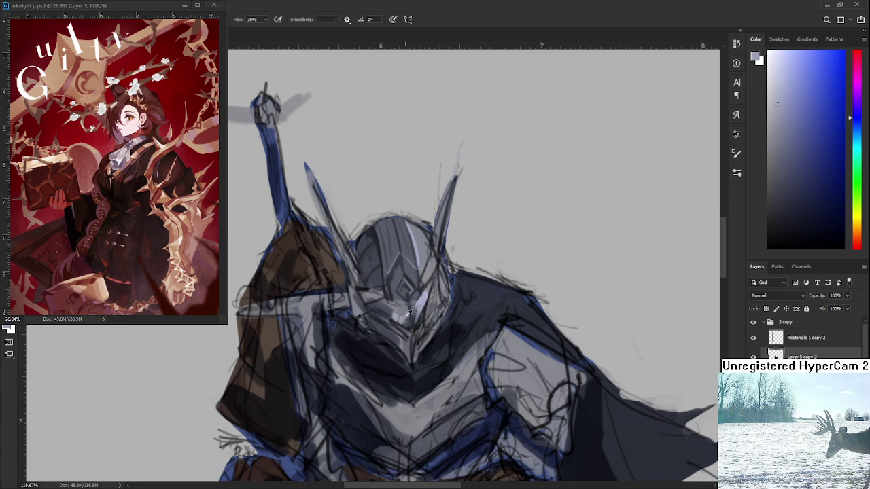
pyautogui.keyDown('alt'); pyautogui.click(398, 313); pyautogui.keyUp('alt')
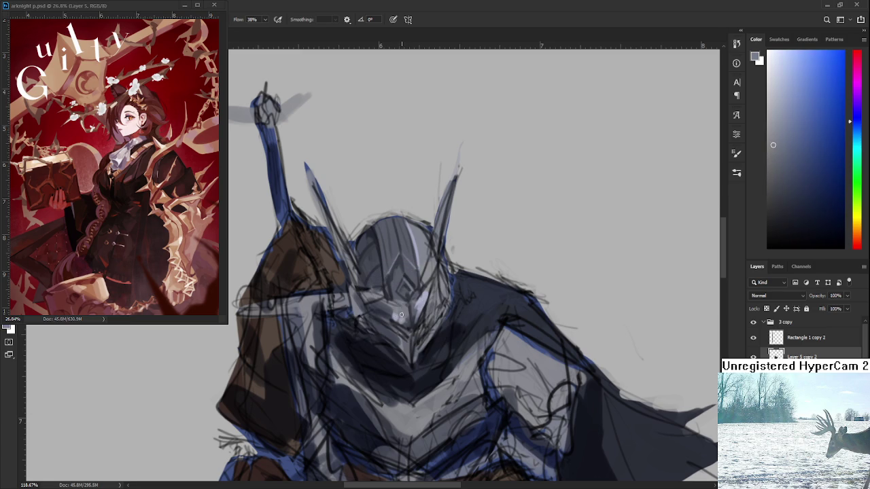
pyautogui.keyDown('alt'); pyautogui.scroll(-5, 407, 312); pyautogui.keyUp('alt')
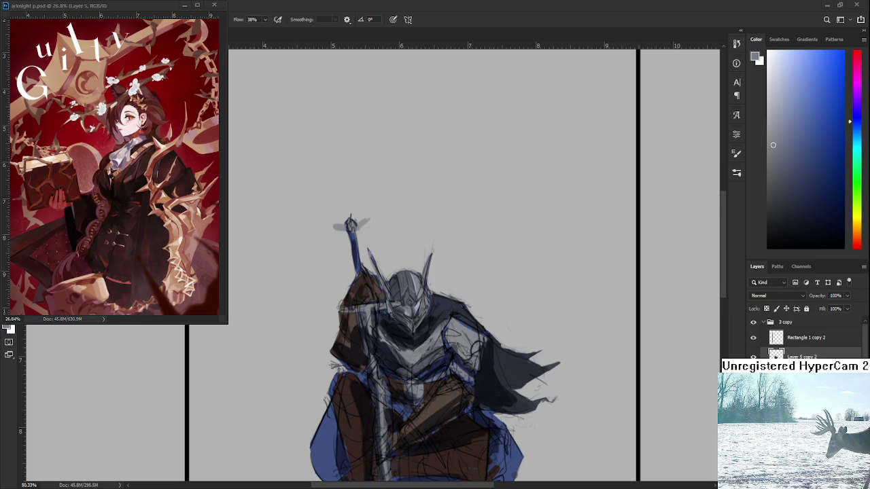
# Eyedrop a range of lighter and darker greys from the helmet face-plate.
pyautogui.scroll(5, 416, 329)
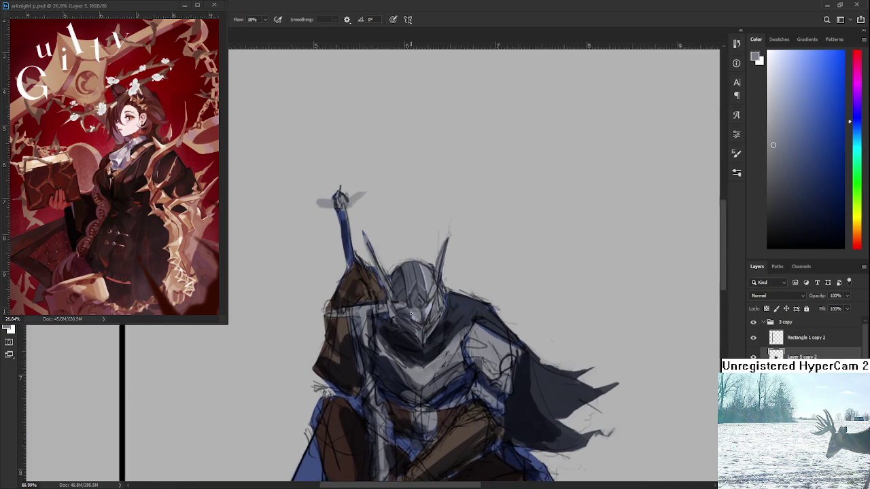
pyautogui.moveTo(416, 330); pyautogui.dragTo(394, 329)
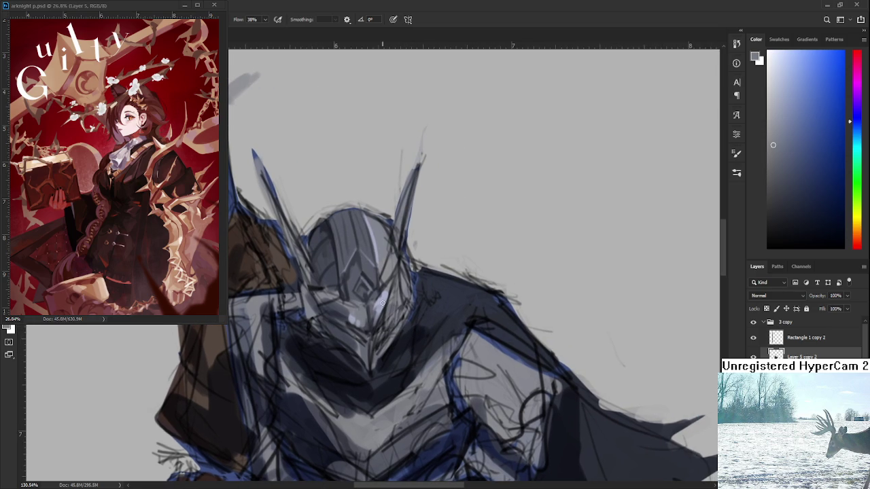
pyautogui.keyDown('alt'); pyautogui.click(354, 312); pyautogui.keyUp('alt')
pyautogui.keyDown('alt'); pyautogui.click(353, 316); pyautogui.keyUp('alt')
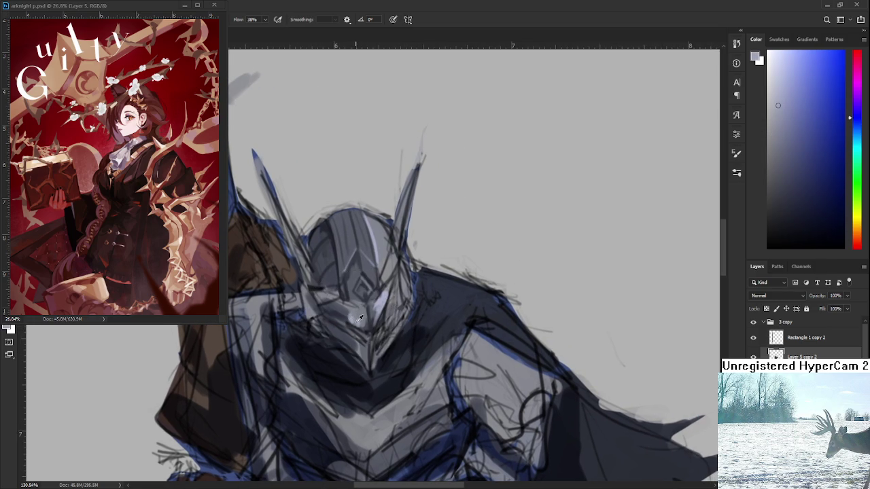
pyautogui.keyDown('alt'); pyautogui.click(354, 309); pyautogui.keyUp('alt')
pyautogui.keyDown('alt'); pyautogui.click(348, 321); pyautogui.keyUp('alt')
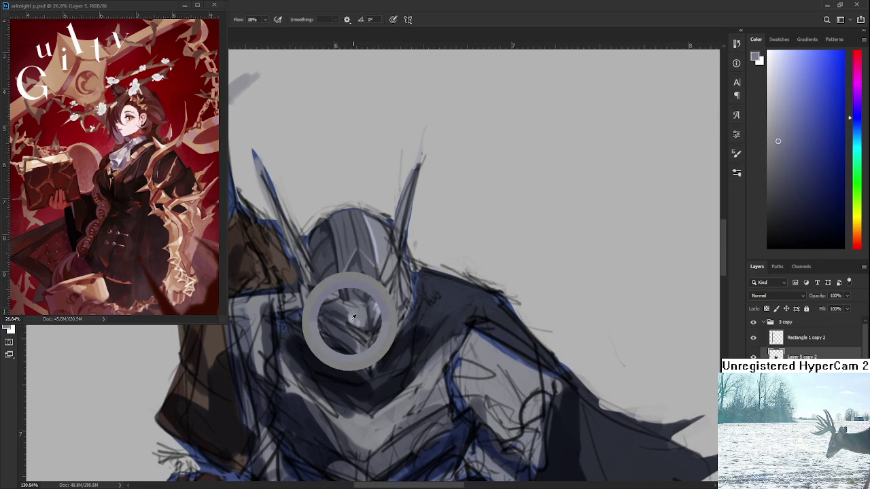
pyautogui.keyDown('alt'); pyautogui.click(360, 313); pyautogui.keyUp('alt')
pyautogui.keyDown('alt'); pyautogui.click(359, 325); pyautogui.keyUp('alt')
pyautogui.keyDown('alt'); pyautogui.click(361, 318); pyautogui.keyUp('alt')
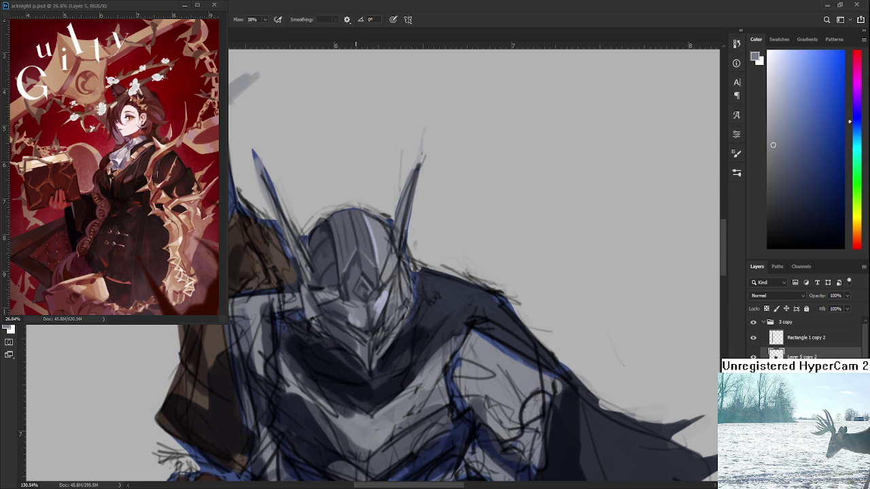
pyautogui.moveTo(394, 296); pyautogui.dragTo(418, 293)
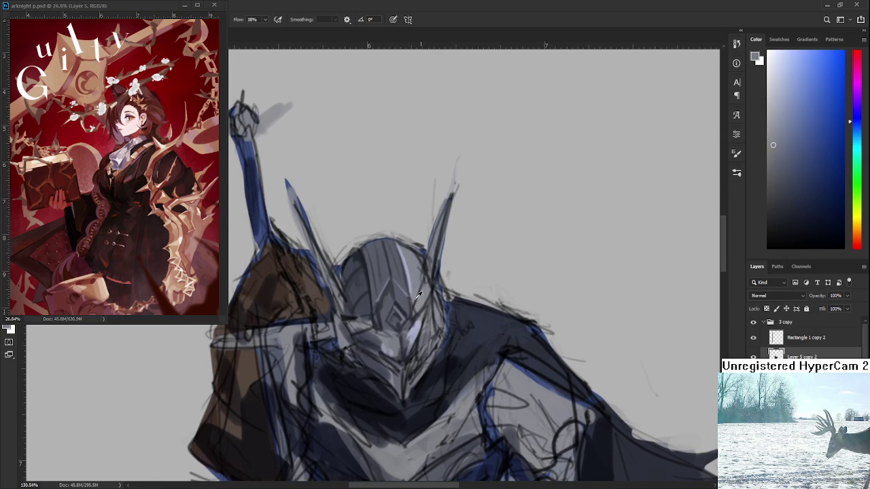
pyautogui.keyDown('alt'); pyautogui.click(405, 263); pyautogui.keyUp('alt')
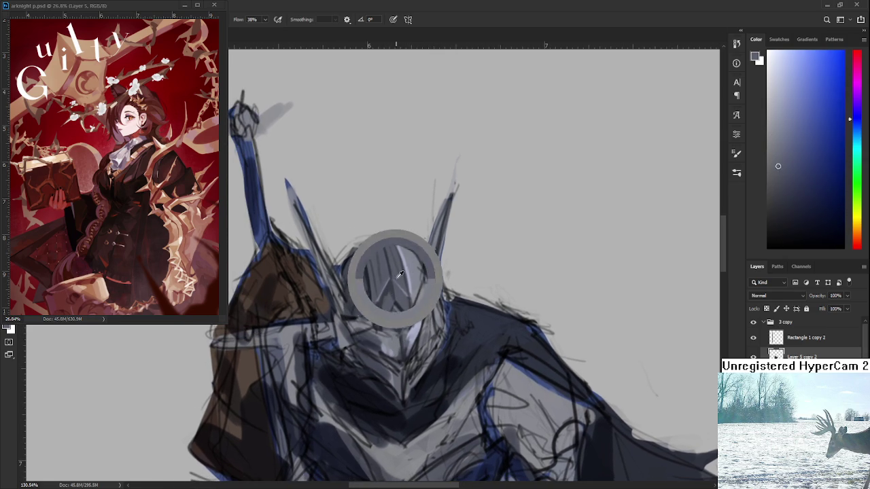
pyautogui.keyDown('alt'); pyautogui.click(384, 326); pyautogui.keyUp('alt')
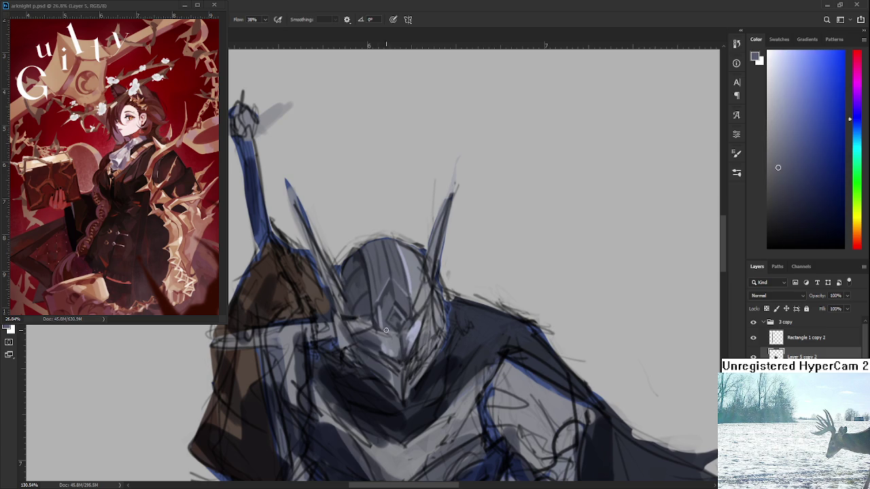
# Adjust the zoom on the helmet and pick a lighter grey from it.
pyautogui.scroll(-2, 456, 315)
pyautogui.scroll(-2, 446, 311)
pyautogui.scroll(-2, 445, 311)
pyautogui.scroll(1, 444, 311)
pyautogui.scroll(2, 434, 323)
pyautogui.scroll(2, 424, 332)
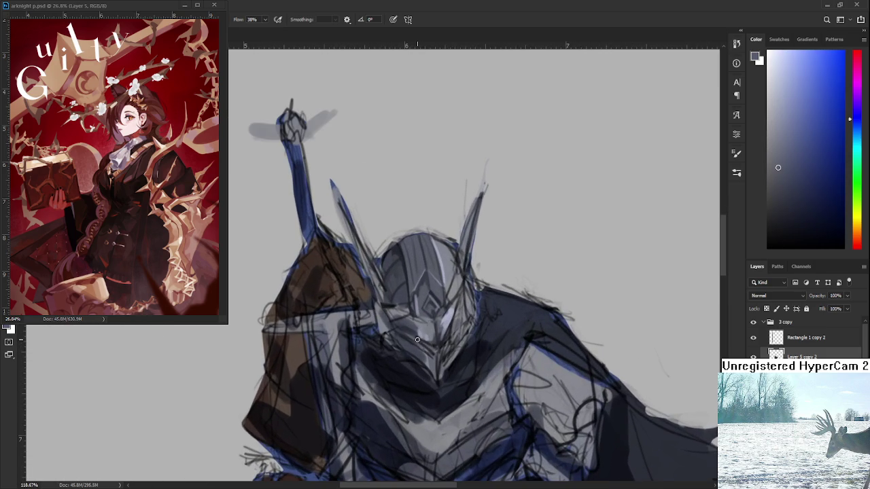
pyautogui.moveTo(422, 337); pyautogui.dragTo(390, 333)
pyautogui.keyDown('alt'); pyautogui.click(416, 309); pyautogui.keyUp('alt')
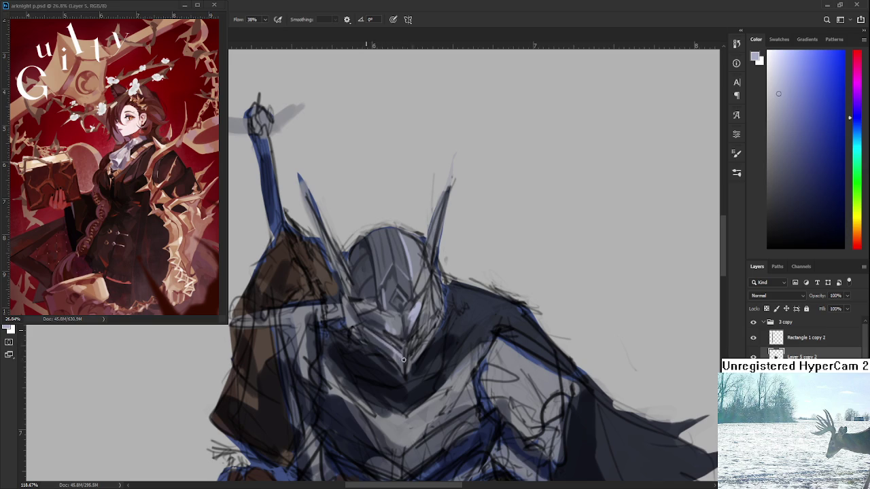
pyautogui.moveTo(411, 334); pyautogui.dragTo(396, 318)
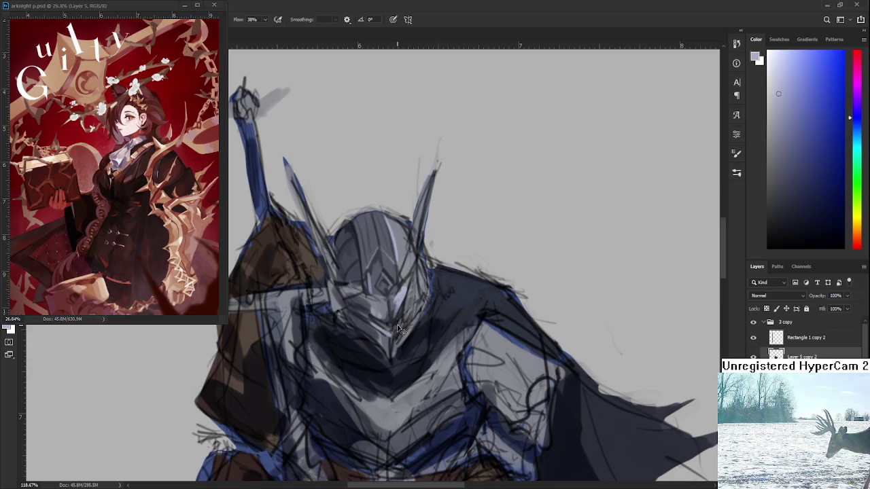
# Sample darker and lighter blue-greys around the helmet chin.
pyautogui.keyDown('alt'); pyautogui.click(393, 332); pyautogui.keyUp('alt')
pyautogui.keyDown('alt'); pyautogui.click(394, 332); pyautogui.keyUp('alt')
pyautogui.keyDown('alt'); pyautogui.click(392, 331); pyautogui.keyUp('alt')
pyautogui.keyDown('alt'); pyautogui.click(385, 338); pyautogui.keyUp('alt')
pyautogui.keyDown('alt'); pyautogui.click(396, 341); pyautogui.keyUp('alt')
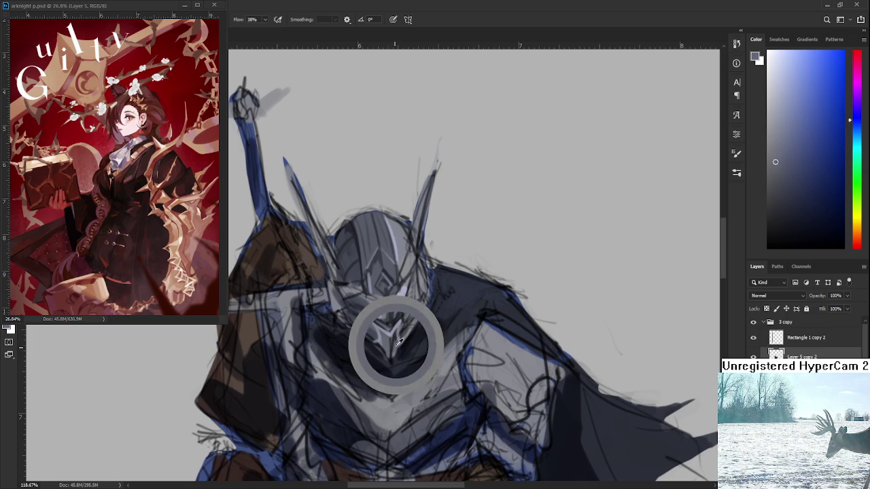
pyautogui.keyDown('alt'); pyautogui.click(385, 352); pyautogui.keyUp('alt')
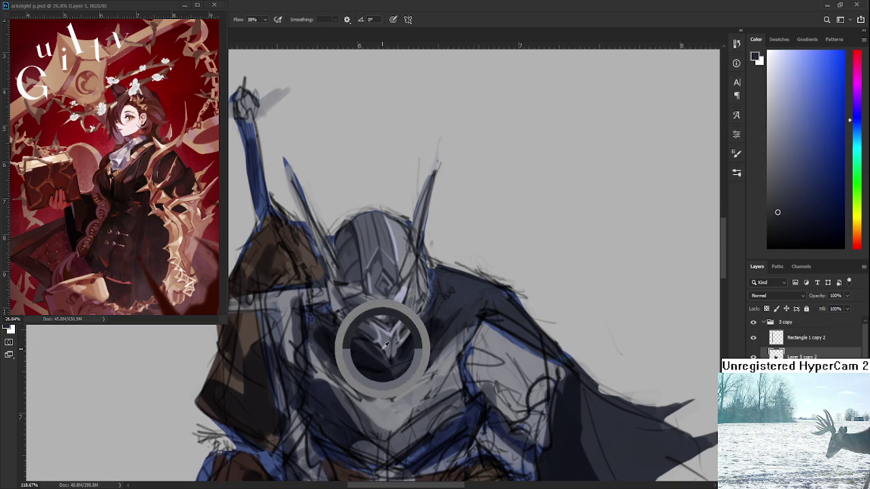
pyautogui.keyDown('alt'); pyautogui.click(398, 352); pyautogui.keyUp('alt')
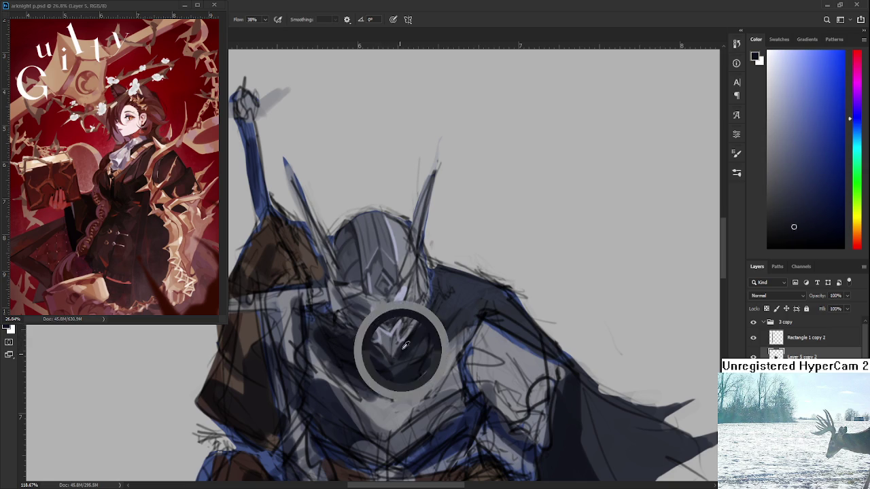
pyautogui.keyDown('alt'); pyautogui.click(392, 344); pyautogui.keyUp('alt')
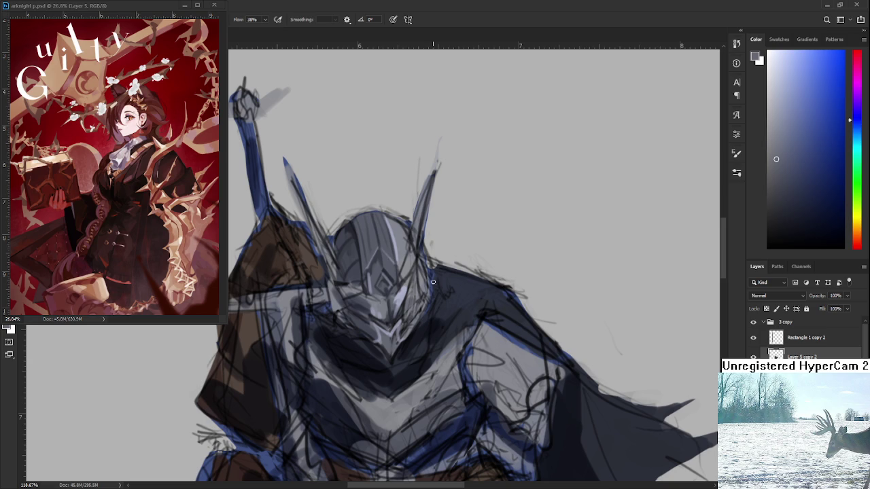
# Sample light bluish greys and dab small light highlights on the visor.
pyautogui.keyDown('alt'); pyautogui.click(404, 299); pyautogui.keyUp('alt')
pyautogui.keyDown('alt'); pyautogui.click(403, 294); pyautogui.keyUp('alt')
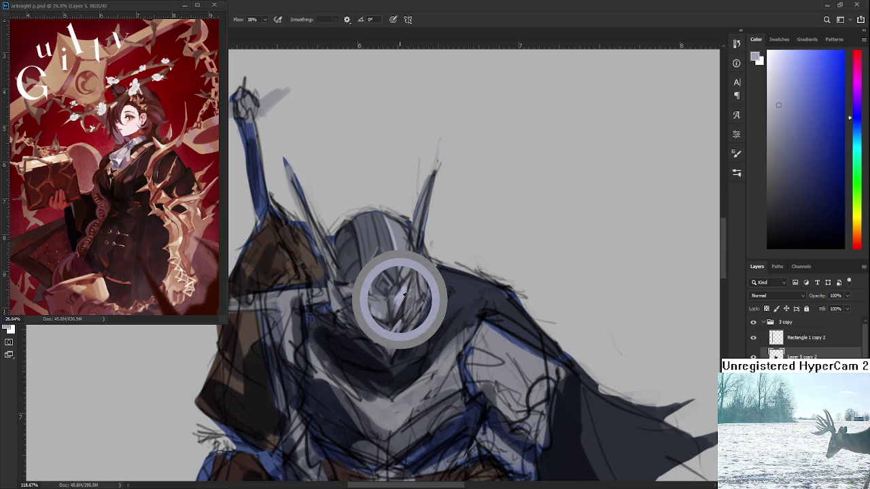
pyautogui.keyDown('alt'); pyautogui.click(403, 292); pyautogui.keyUp('alt')
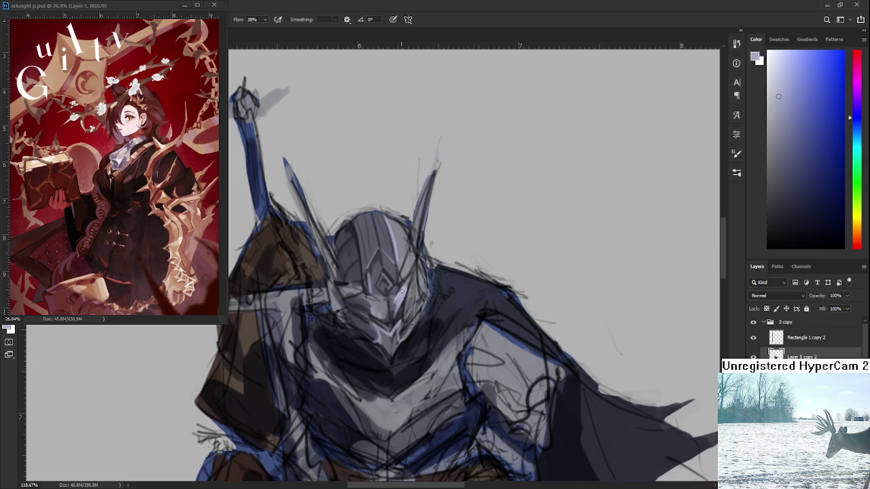
pyautogui.keyDown('alt'); pyautogui.click(403, 292); pyautogui.keyUp('alt')
pyautogui.moveTo(403, 293); pyautogui.dragTo(405, 296)
pyautogui.moveTo(391, 290); pyautogui.dragTo(394, 310)
pyautogui.keyDown('alt'); pyautogui.click(404, 292); pyautogui.keyUp('alt')
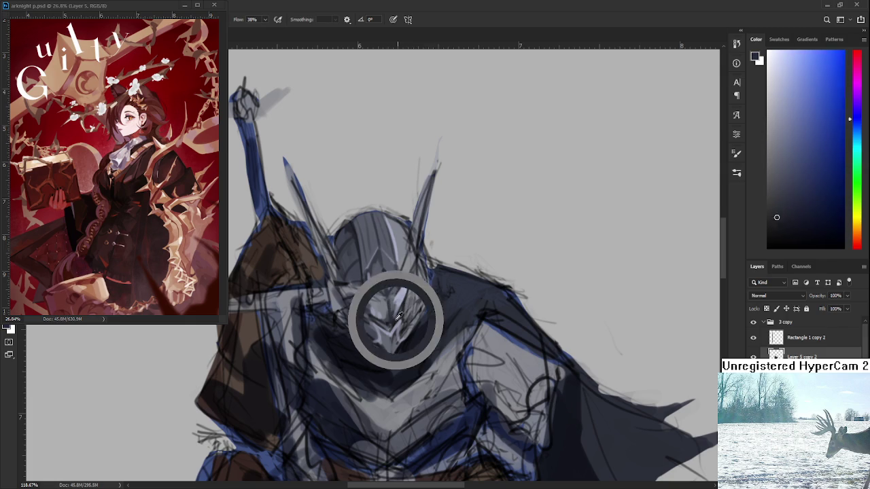
# Sample a dark navy and lighter grey-blues from the lower helmet.
pyautogui.keyDown('alt'); pyautogui.click(397, 353); pyautogui.keyUp('alt')
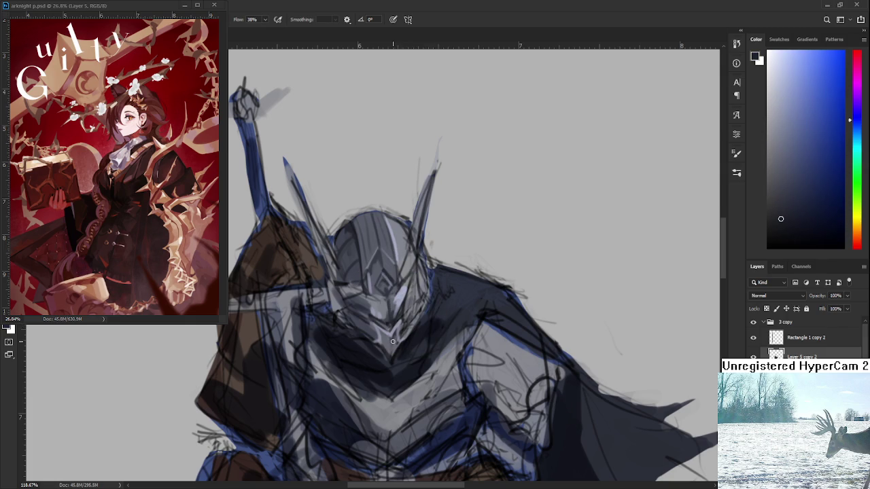
pyautogui.keyDown('alt'); pyautogui.click(387, 337); pyautogui.keyUp('alt')
pyautogui.keyDown('alt'); pyautogui.click(393, 348); pyautogui.keyUp('alt')
pyautogui.keyDown('alt'); pyautogui.click(386, 333); pyautogui.keyUp('alt')
pyautogui.keyDown('alt'); pyautogui.click(392, 331); pyautogui.keyUp('alt')
pyautogui.keyDown('alt'); pyautogui.click(397, 331); pyautogui.keyUp('alt')
# Cycle through slightly lighter and darker helmet greys to settle on a tone.
pyautogui.keyDown('alt'); pyautogui.click(397, 328); pyautogui.keyUp('alt')
pyautogui.keyDown('alt'); pyautogui.click(398, 329); pyautogui.keyUp('alt')
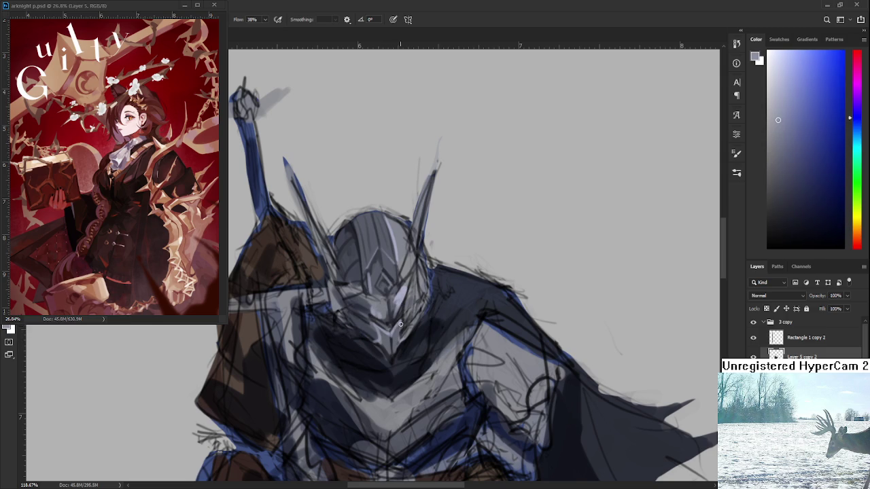
pyautogui.keyDown('alt'); pyautogui.click(397, 343); pyautogui.keyUp('alt')
pyautogui.keyDown('alt'); pyautogui.click(396, 333); pyautogui.keyUp('alt')
pyautogui.keyDown('alt'); pyautogui.click(397, 332); pyautogui.keyUp('alt')
pyautogui.keyDown('alt'); pyautogui.click(384, 334); pyautogui.keyUp('alt')
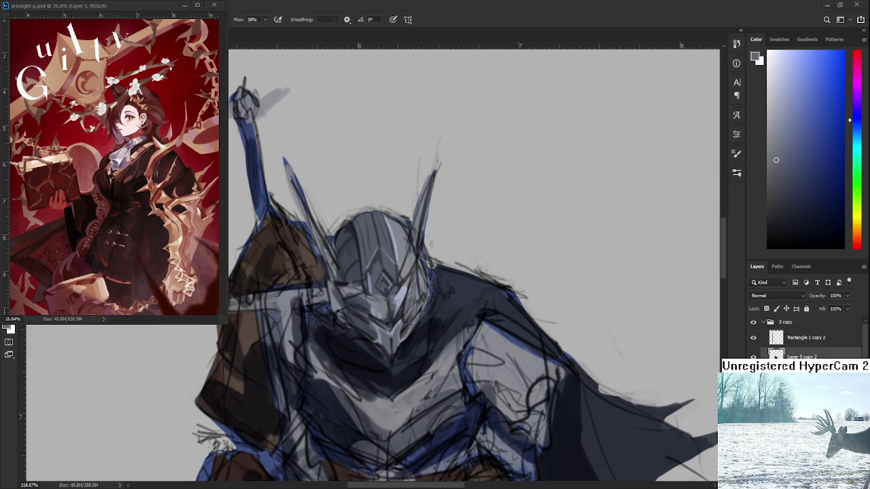
pyautogui.scroll(-1, 420, 337)
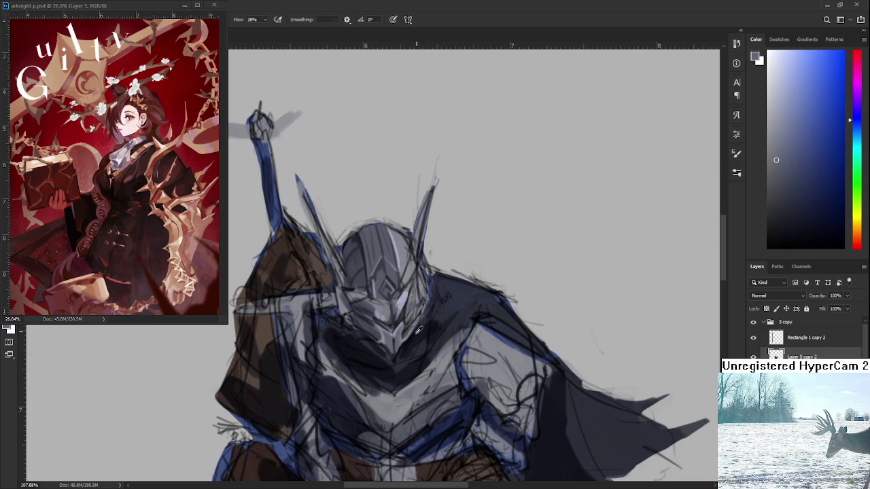
# Shade the face-plate with darker and lighter greys sampled from the helmet.
pyautogui.keyDown('alt'); pyautogui.click(416, 335); pyautogui.keyUp('alt')
pyautogui.moveTo(412, 338); pyautogui.dragTo(394, 349)
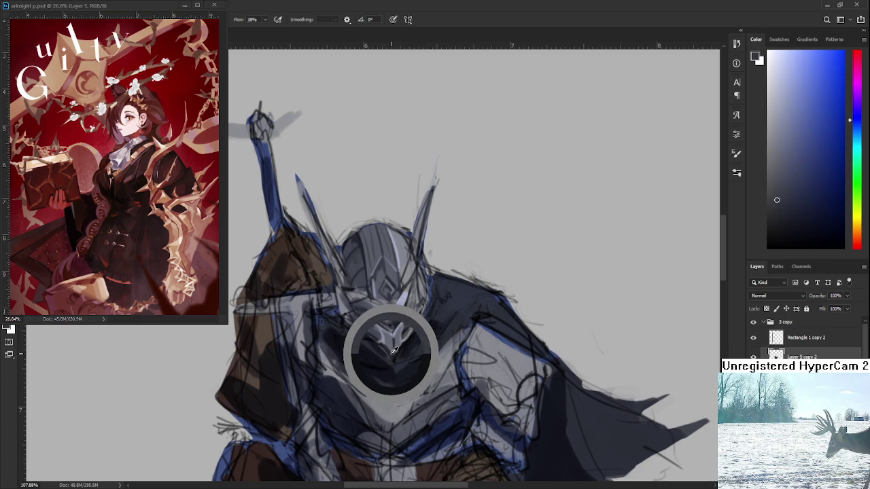
pyautogui.moveTo(394, 349); pyautogui.dragTo(382, 346)
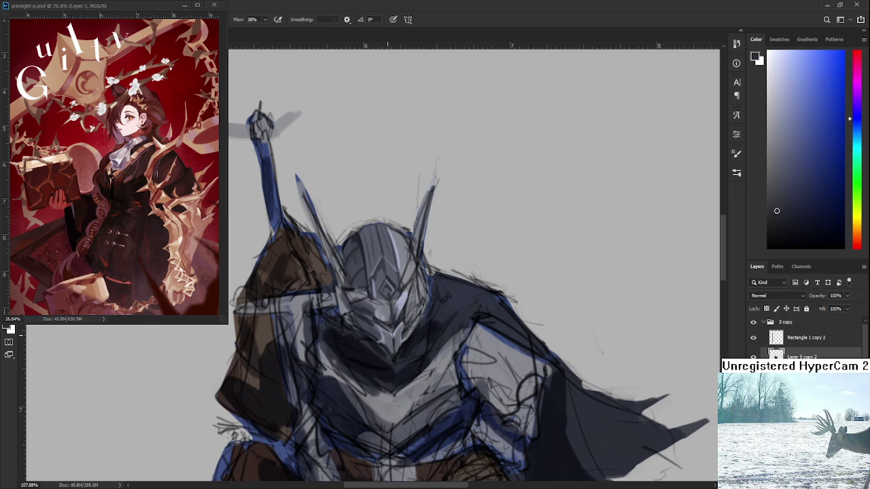
pyautogui.moveTo(391, 342); pyautogui.dragTo(386, 337)
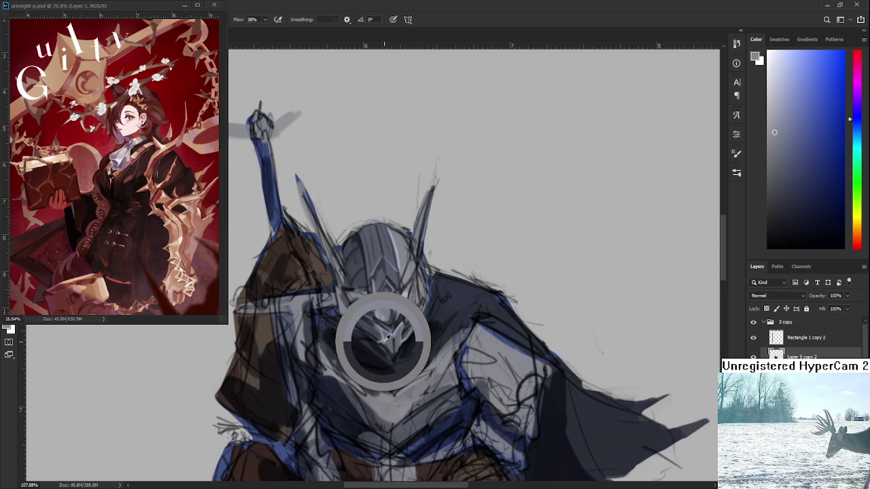
pyautogui.moveTo(386, 338); pyautogui.dragTo(381, 343)
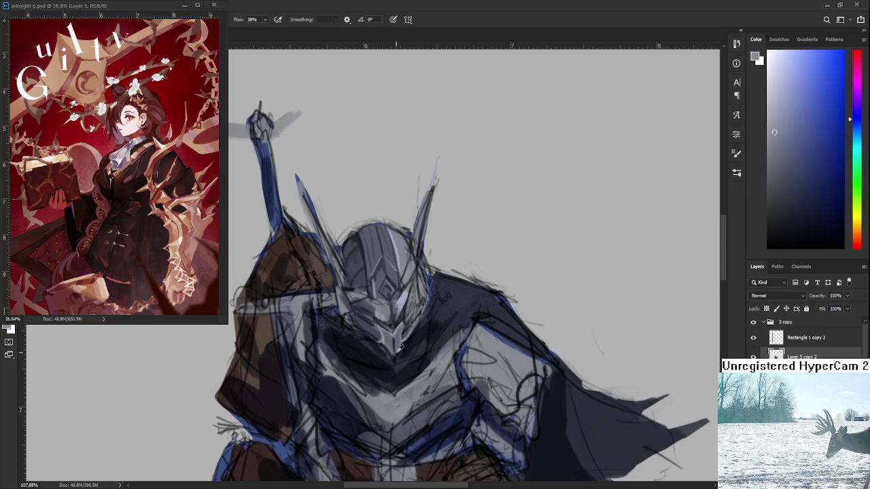
pyautogui.keyDown('alt'); pyautogui.click(385, 339); pyautogui.keyUp('alt')
pyautogui.moveTo(384, 338); pyautogui.dragTo(389, 338)
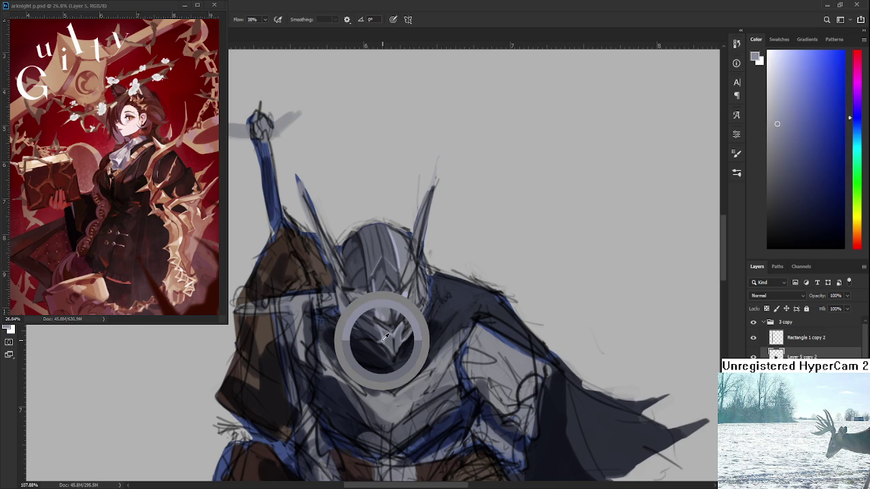
pyautogui.moveTo(389, 339); pyautogui.dragTo(400, 345)
# Sample a darker shading grey and lighter highlight greys from the face-plate.
pyautogui.keyDown('alt'); pyautogui.click(394, 343); pyautogui.keyUp('alt')
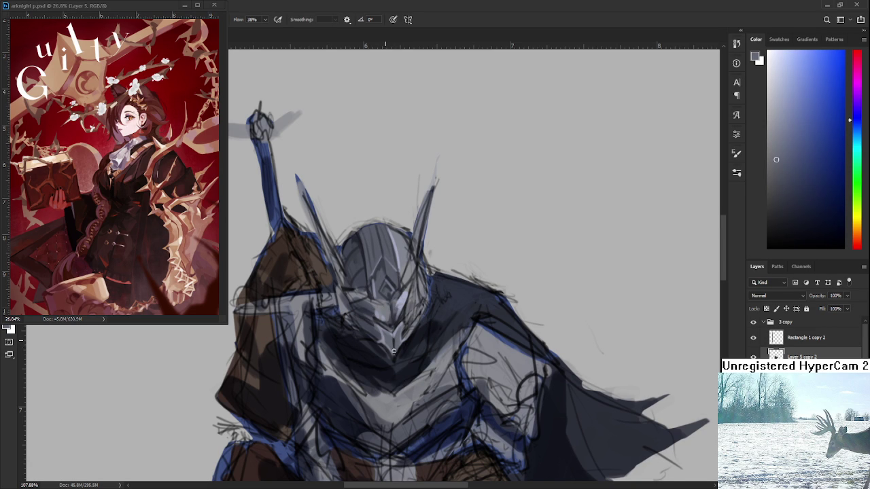
pyautogui.moveTo(398, 350); pyautogui.dragTo(401, 343)
pyautogui.keyDown('alt'); pyautogui.click(398, 352); pyautogui.keyUp('alt')
pyautogui.keyDown('alt'); pyautogui.click(396, 341); pyautogui.keyUp('alt')
pyautogui.moveTo(414, 367); pyautogui.dragTo(411, 360)
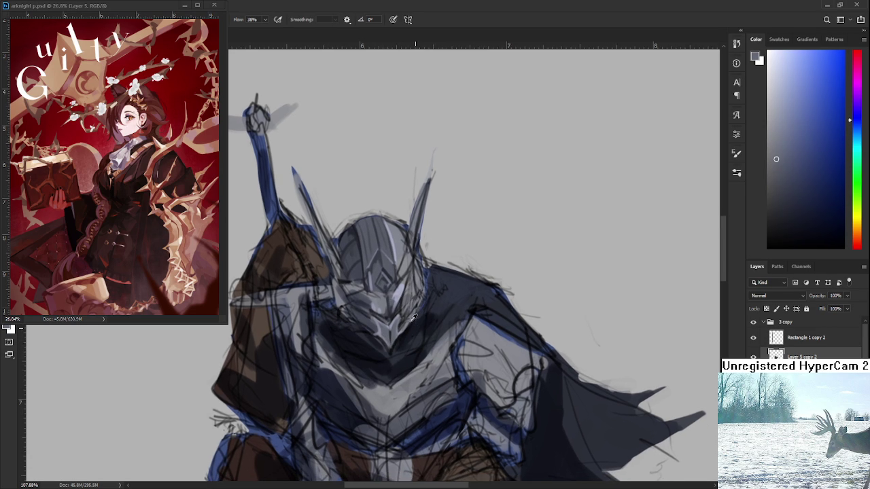
pyautogui.keyDown('alt'); pyautogui.click(397, 291); pyautogui.keyUp('alt')
pyautogui.moveTo(396, 299); pyautogui.dragTo(410, 327)
# Sample dome greys and paint lighter grey strokes over the helmet.
pyautogui.keyDown('alt'); pyautogui.click(363, 271); pyautogui.keyUp('alt')
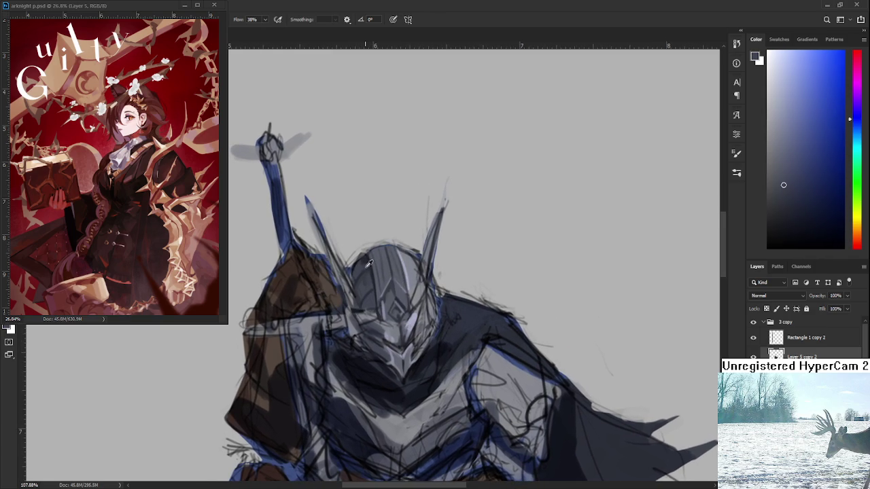
pyautogui.keyDown('alt'); pyautogui.click(361, 269); pyautogui.keyUp('alt')
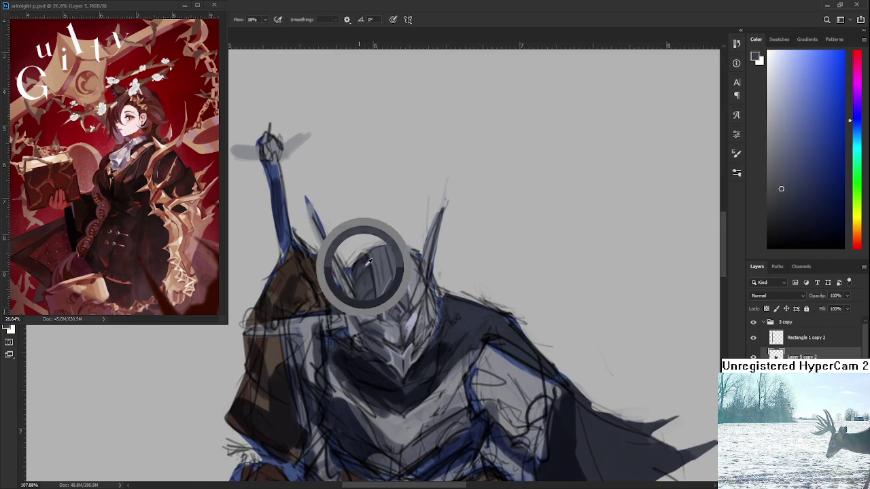
pyautogui.keyDown('alt'); pyautogui.click(362, 262); pyautogui.keyUp('alt')
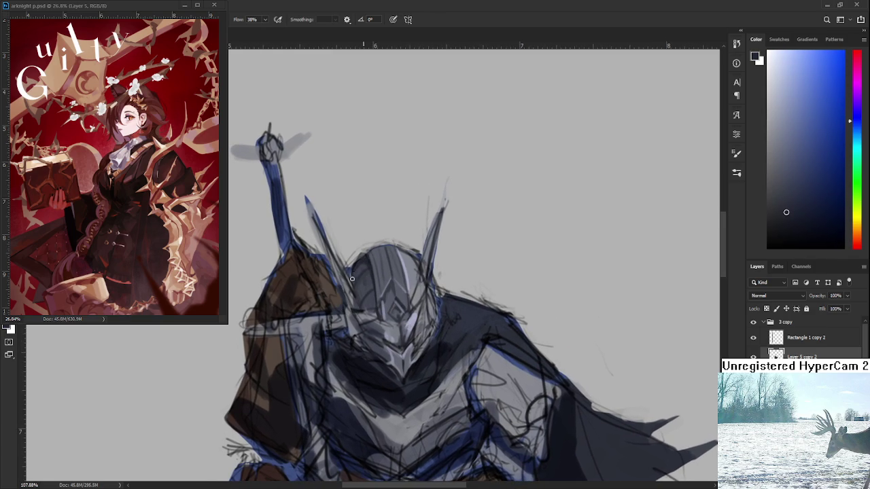
pyautogui.keyDown('alt'); pyautogui.click(362, 267); pyautogui.keyUp('alt')
pyautogui.keyDown('alt'); pyautogui.click(361, 267); pyautogui.keyUp('alt')
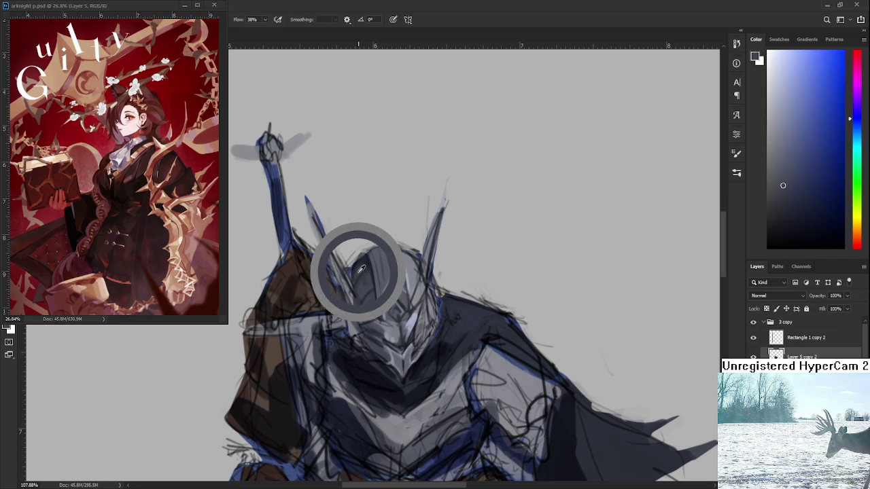
pyautogui.moveTo(353, 268); pyautogui.dragTo(392, 290)
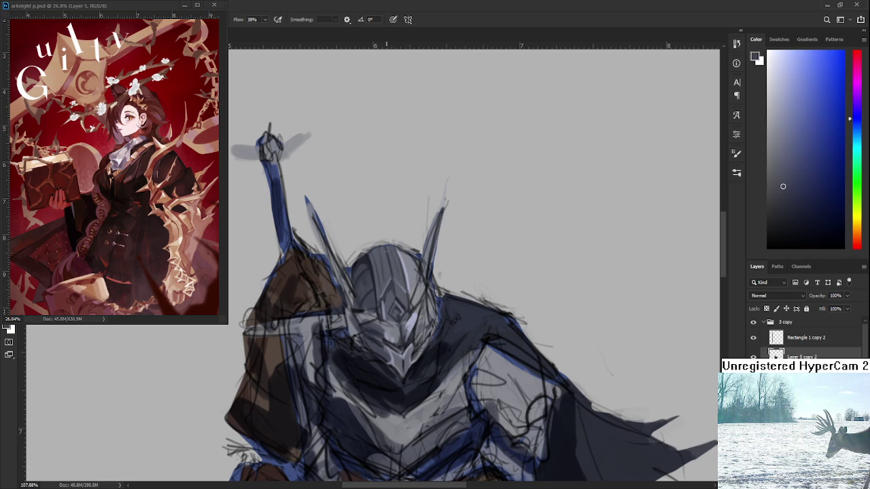
# Alternate between darker and lighter helmet greys, ending on a light highlight grey.
pyautogui.keyDown('alt'); pyautogui.click(361, 271); pyautogui.keyUp('alt')
pyautogui.keyDown('alt'); pyautogui.click(367, 256); pyautogui.keyUp('alt')
pyautogui.keyDown('alt'); pyautogui.click(367, 258); pyautogui.keyUp('alt')
pyautogui.moveTo(367, 257); pyautogui.dragTo(358, 292)
pyautogui.keyDown('alt'); pyautogui.click(367, 278); pyautogui.keyUp('alt')
pyautogui.keyDown('alt'); pyautogui.click(364, 295); pyautogui.keyUp('alt')
pyautogui.keyDown('alt'); pyautogui.click(367, 263); pyautogui.keyUp('alt')
pyautogui.keyDown('alt'); pyautogui.click(402, 272); pyautogui.keyUp('alt')
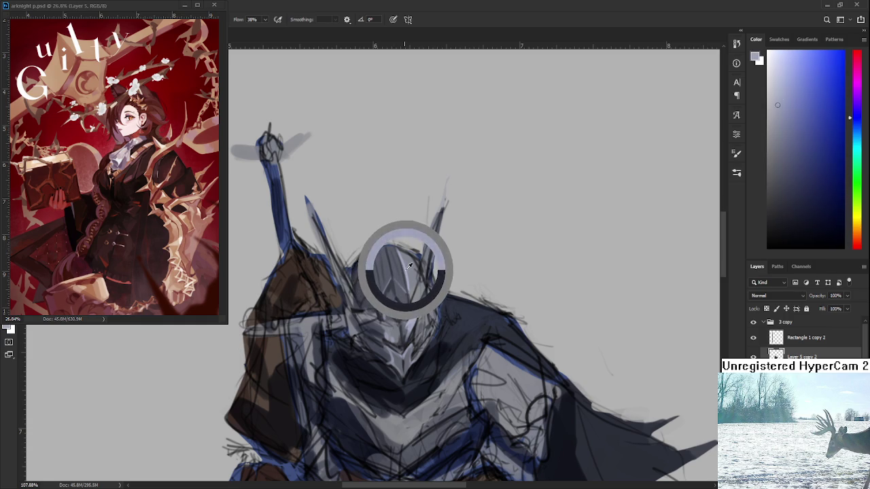
# Pick shadow and highlight greys and stroke a pale highlight across the dome.
pyautogui.keyDown('alt'); pyautogui.click(362, 289); pyautogui.keyUp('alt')
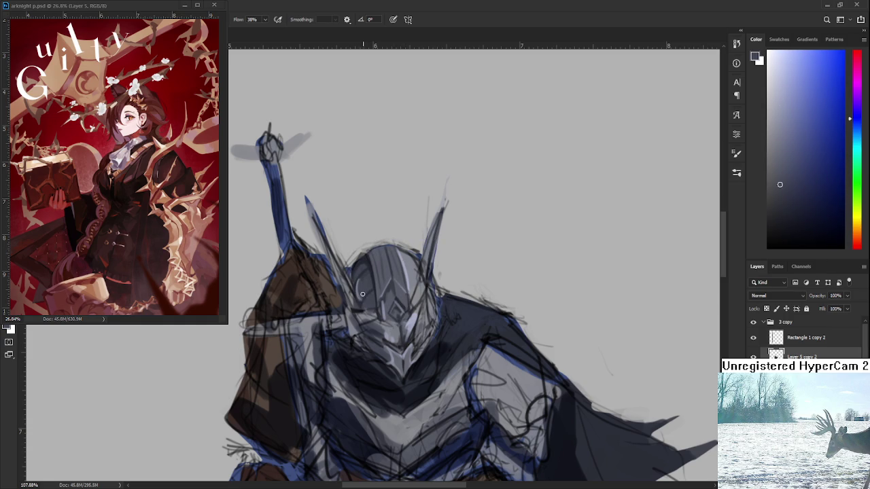
pyautogui.keyDown('alt'); pyautogui.click(358, 292); pyautogui.keyUp('alt')
pyautogui.keyDown('alt'); pyautogui.click(360, 294); pyautogui.keyUp('alt')
pyautogui.keyDown('alt'); pyautogui.moveTo(354, 305); pyautogui.dragTo(410, 255); pyautogui.keyUp('alt')
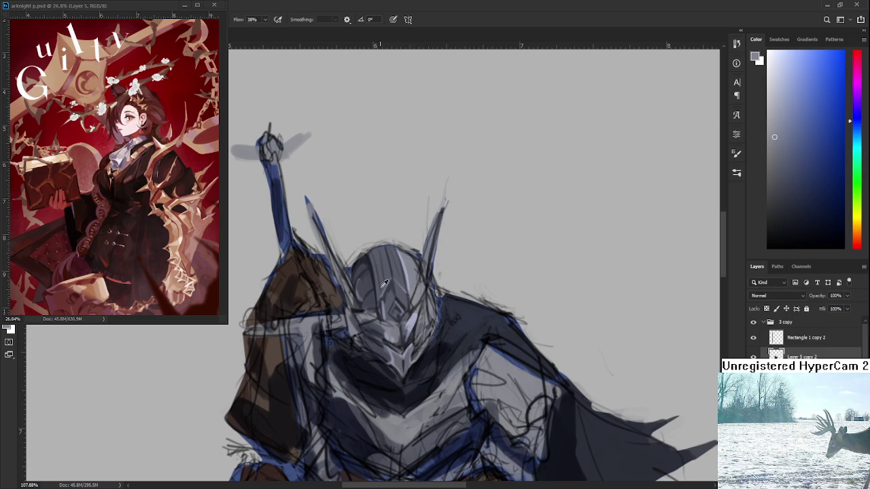
pyautogui.keyDown('alt'); pyautogui.click(410, 316); pyautogui.keyUp('alt')
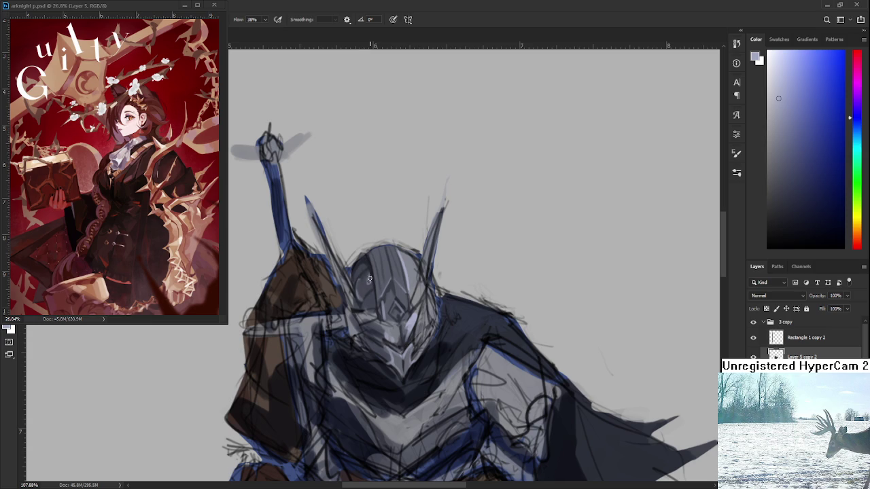
# Sample darker greys and repaint the helmet with sharper detail.
pyautogui.keyDown('alt'); pyautogui.click(371, 278); pyautogui.keyUp('alt')
pyautogui.keyDown('alt'); pyautogui.click(367, 272); pyautogui.keyUp('alt')
pyautogui.keyDown('alt'); pyautogui.click(367, 275); pyautogui.keyUp('alt')
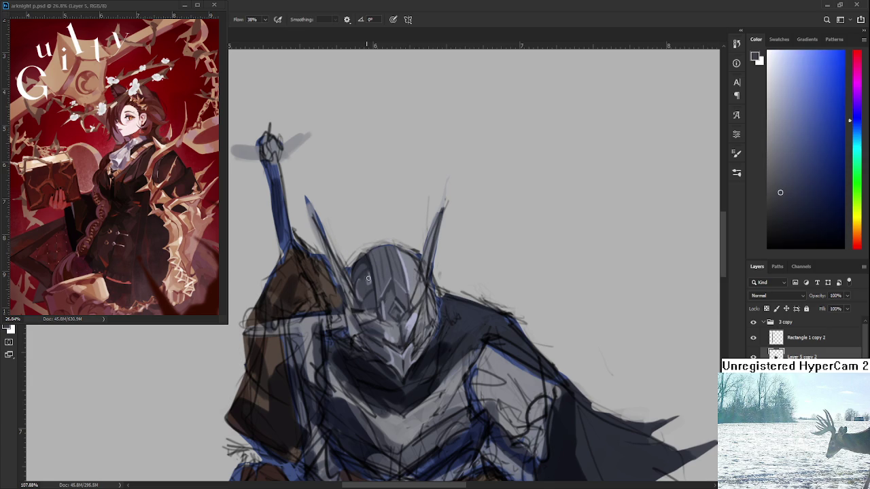
pyautogui.keyDown('alt'); pyautogui.click(373, 297); pyautogui.keyUp('alt')
pyautogui.moveTo(398, 314); pyautogui.dragTo(361, 280)
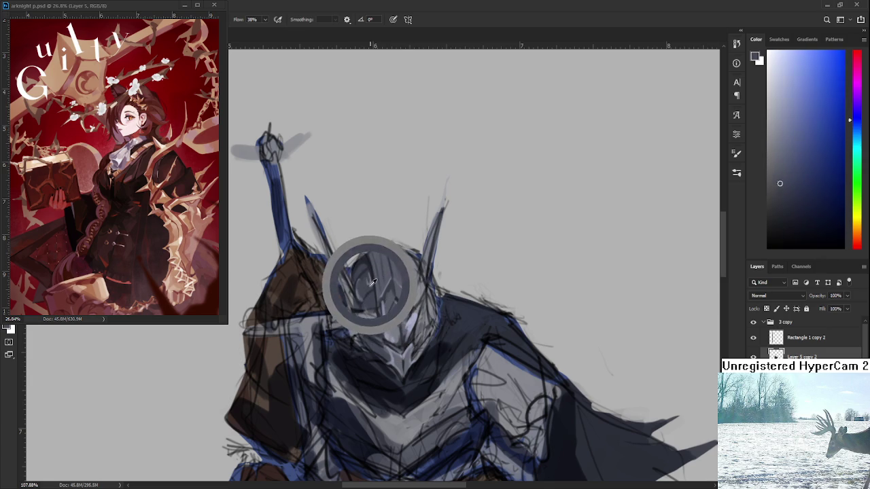
# Pick light and darker greys to crisp up the helmet edges.
pyautogui.keyDown('alt'); pyautogui.click(368, 279); pyautogui.keyUp('alt')
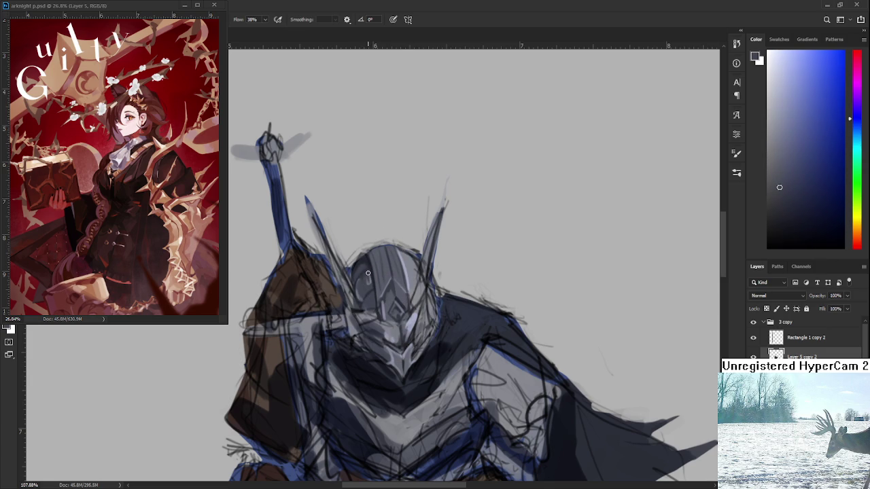
pyautogui.keyDown('alt'); pyautogui.click(400, 254); pyautogui.keyUp('alt')
pyautogui.keyDown('alt'); pyautogui.click(363, 281); pyautogui.keyUp('alt')
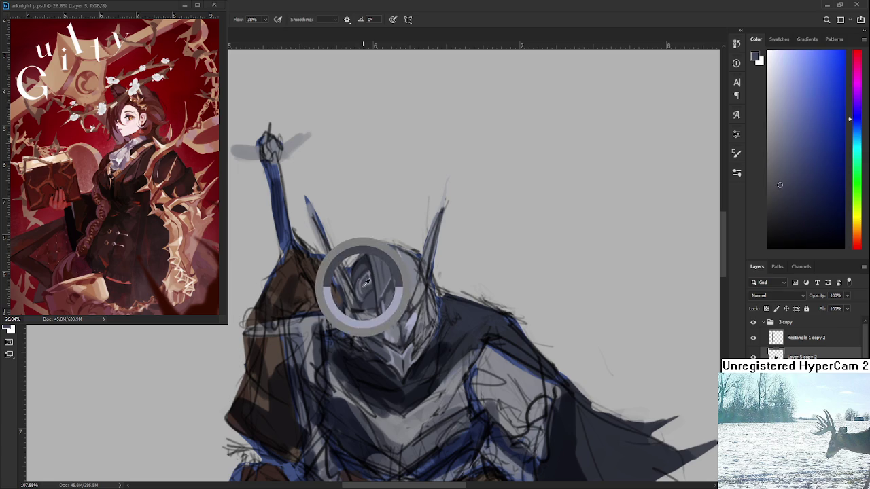
pyautogui.moveTo(372, 279); pyautogui.dragTo(350, 291)
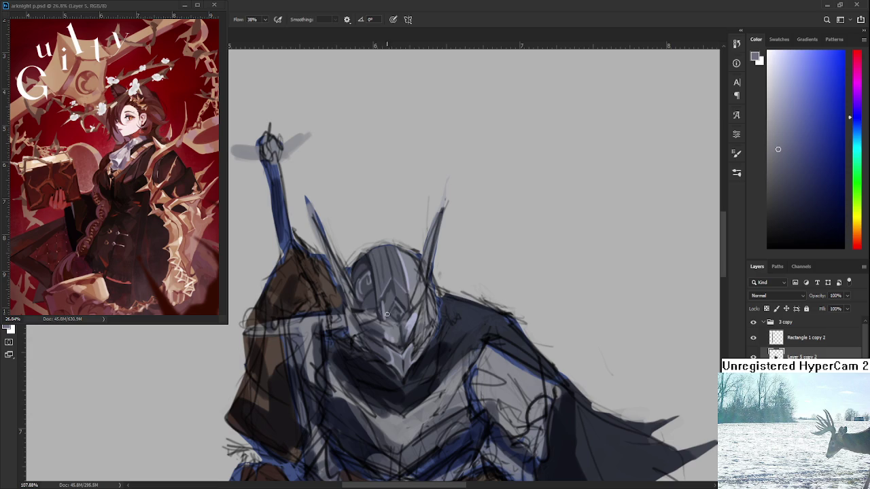
pyautogui.moveTo(397, 302); pyautogui.dragTo(407, 290)
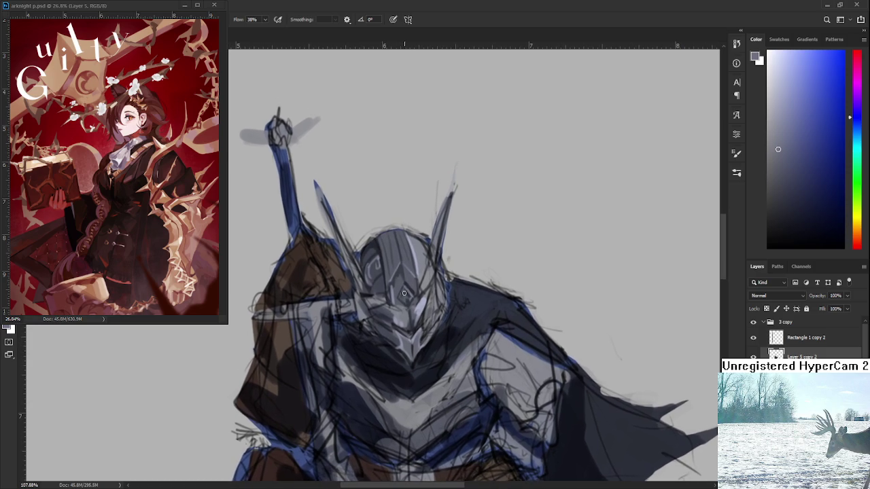
# Sample darker greys, then light and darker grey-blues from the visor for painting.
pyautogui.keyDown('alt'); pyautogui.click(381, 251); pyautogui.keyUp('alt')
pyautogui.keyDown('alt'); pyautogui.click(381, 247); pyautogui.keyUp('alt')
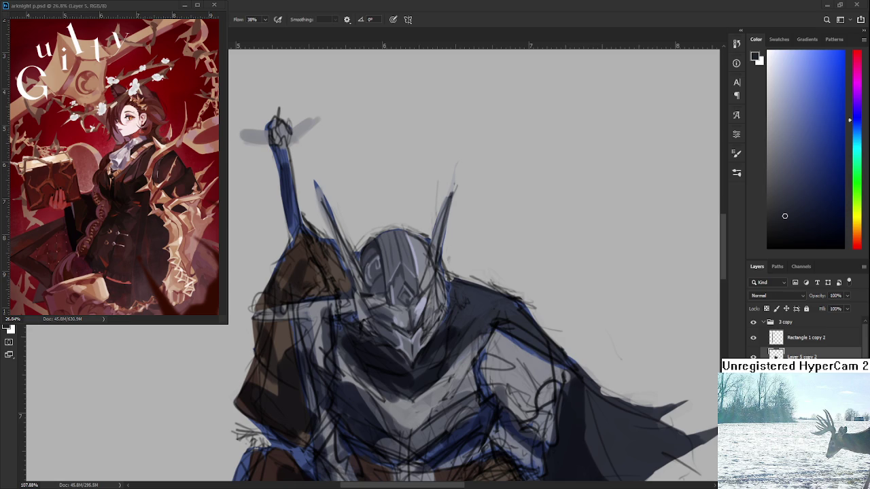
pyautogui.keyDown('alt'); pyautogui.click(398, 293); pyautogui.keyUp('alt')
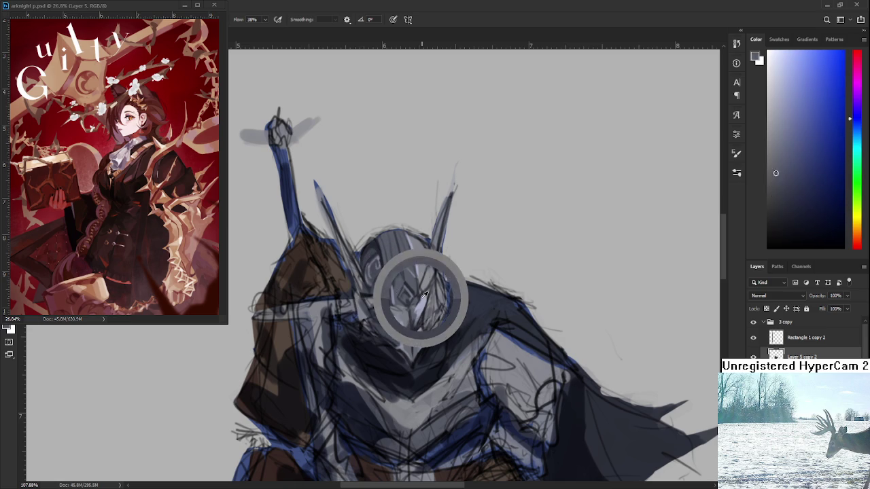
pyautogui.keyDown('alt'); pyautogui.click(408, 316); pyautogui.keyUp('alt')
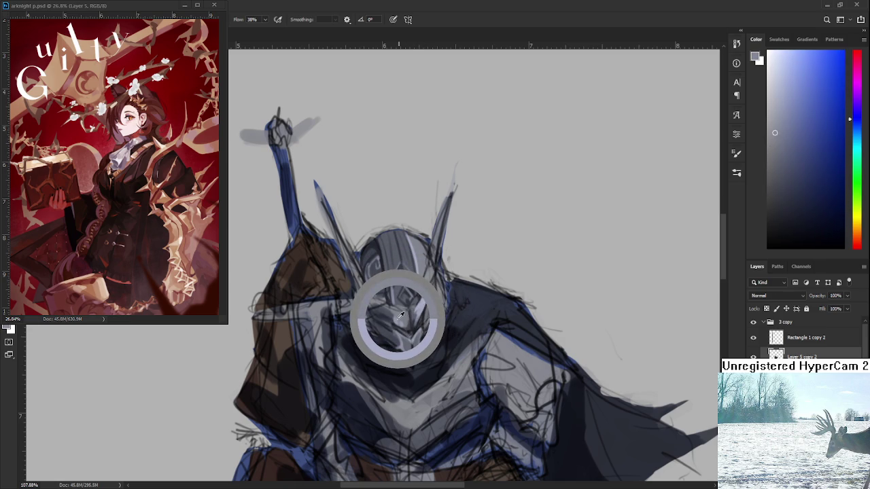
pyautogui.keyDown('alt'); pyautogui.click(404, 316); pyautogui.keyUp('alt')
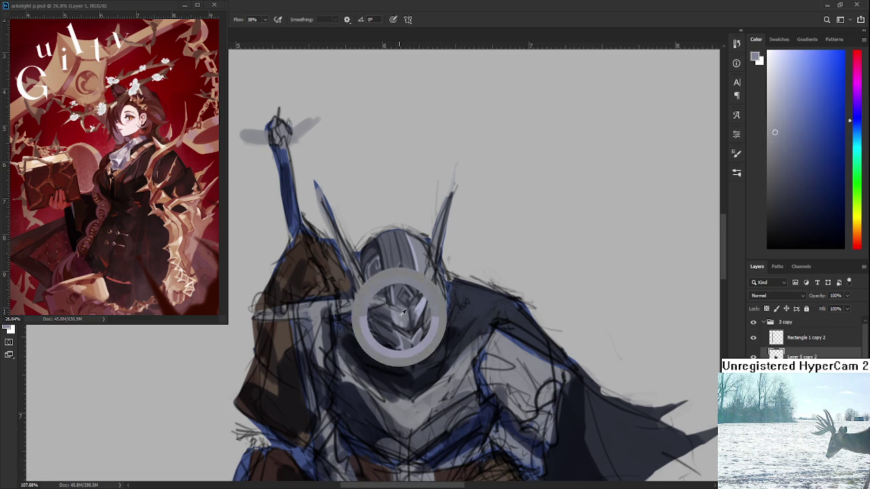
pyautogui.moveTo(419, 317); pyautogui.dragTo(378, 343)
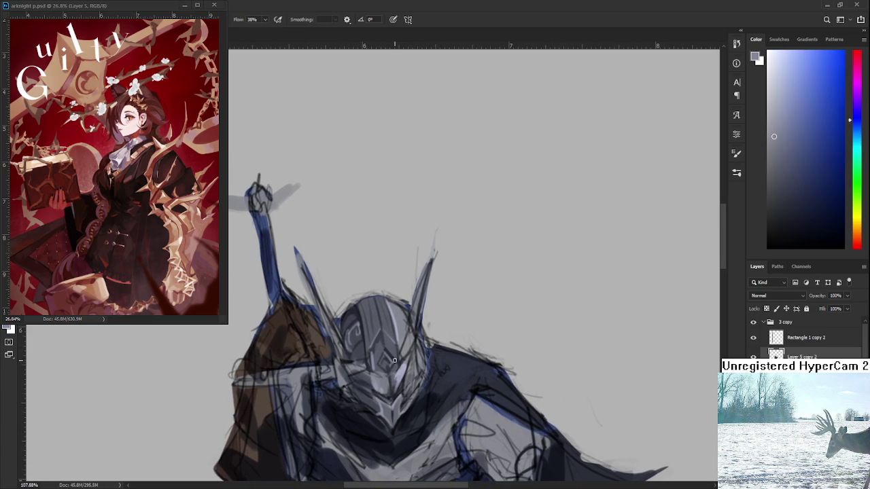
# Sample light, mid and darker greys from the helmet to shade the face-plate.
pyautogui.keyDown('alt'); pyautogui.click(402, 352); pyautogui.keyUp('alt')
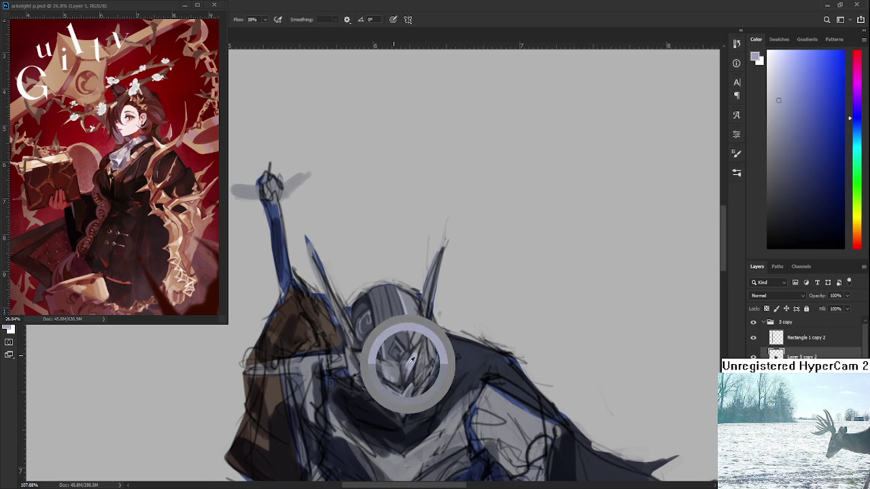
pyautogui.keyDown('alt'); pyautogui.click(372, 343); pyautogui.keyUp('alt')
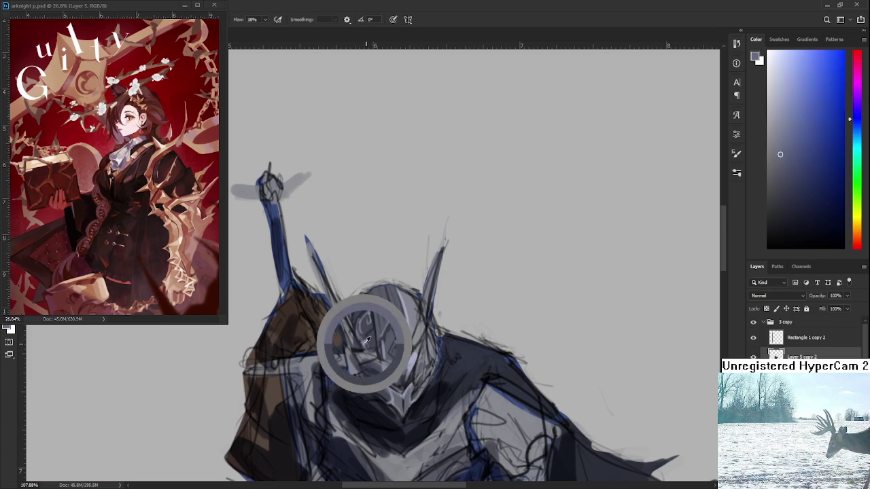
pyautogui.keyDown('alt'); pyautogui.click(373, 343); pyautogui.keyUp('alt')
pyautogui.keyDown('alt'); pyautogui.click(372, 343); pyautogui.keyUp('alt')
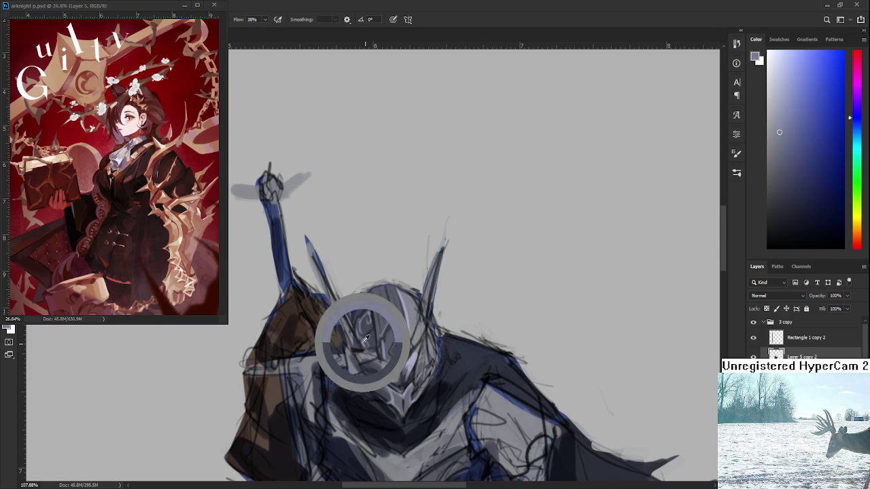
pyautogui.keyDown('alt'); pyautogui.click(372, 344); pyautogui.keyUp('alt')
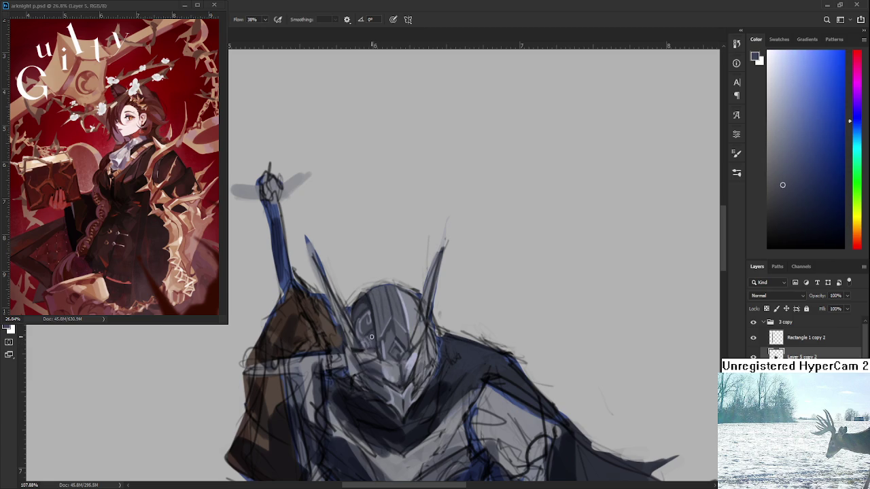
# With the helmet raised in view, keep resampling slightly darker greys for the face-plate shading.
pyautogui.moveTo(394, 339); pyautogui.dragTo(389, 311)
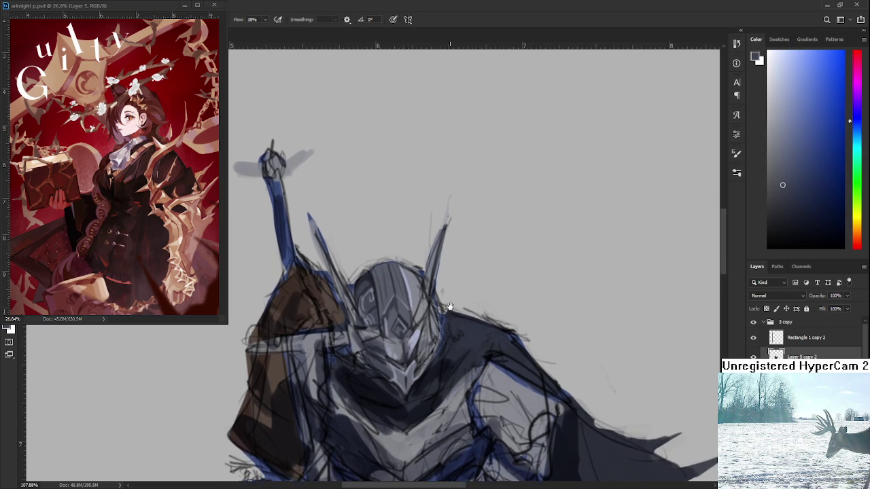
pyautogui.keyDown('alt'); pyautogui.click(388, 310); pyautogui.keyUp('alt')
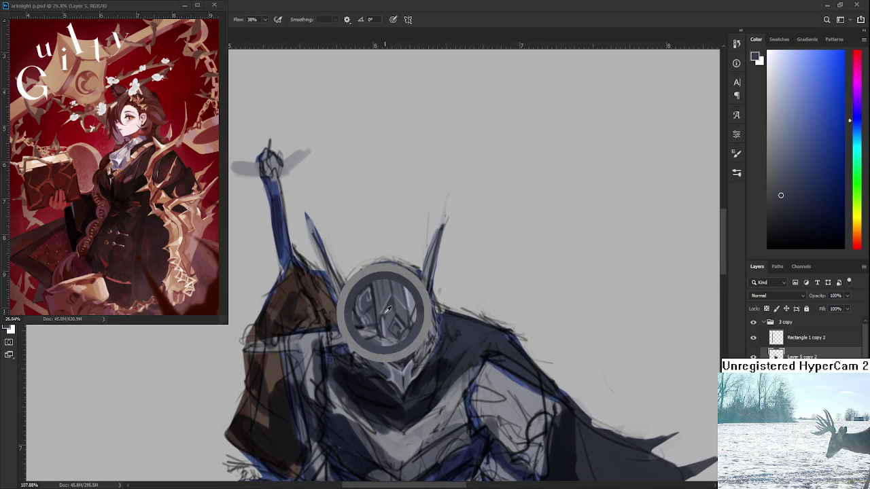
pyautogui.moveTo(399, 310); pyautogui.dragTo(398, 315)
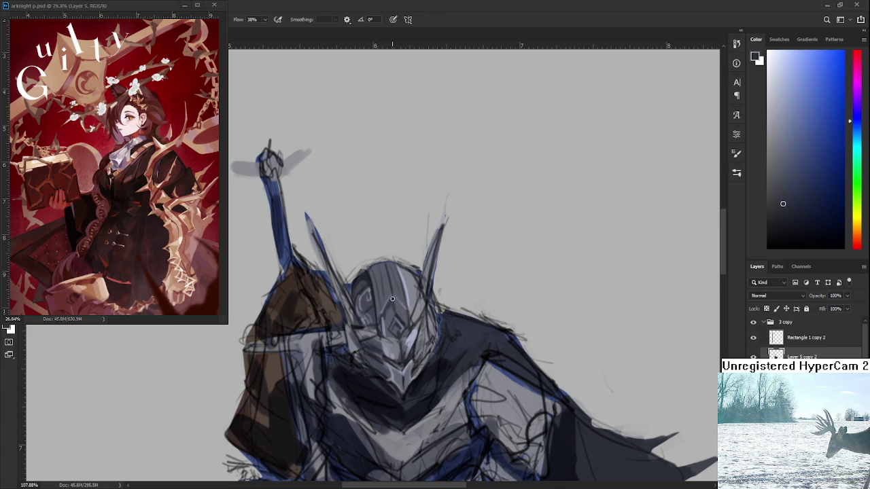
pyautogui.keyDown('alt'); pyautogui.click(395, 304); pyautogui.keyUp('alt')
pyautogui.keyDown('alt'); pyautogui.click(400, 313); pyautogui.keyUp('alt')
pyautogui.scroll(-2, 408, 310)
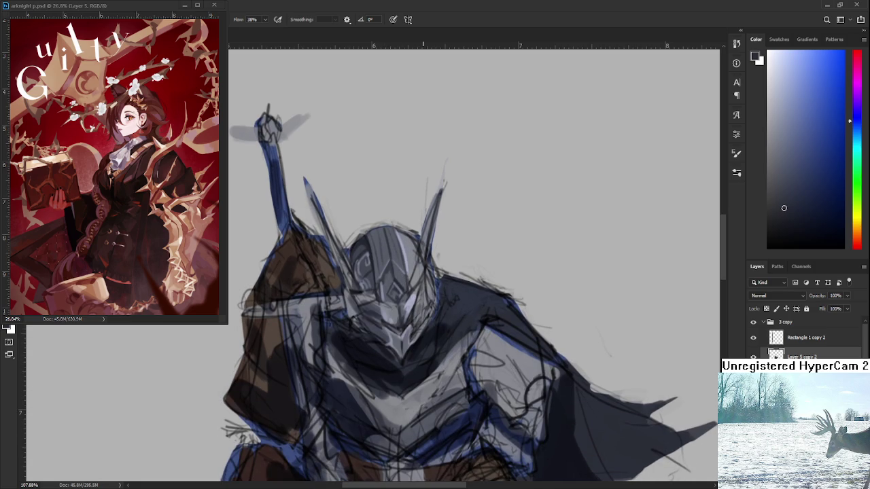
# Tilt the canvas to a better painting angle and sample a face-plate grey.
pyautogui.moveTo(361, 250); pyautogui.dragTo(370, 250)
pyautogui.keyDown('alt'); pyautogui.click(367, 249); pyautogui.keyUp('alt')
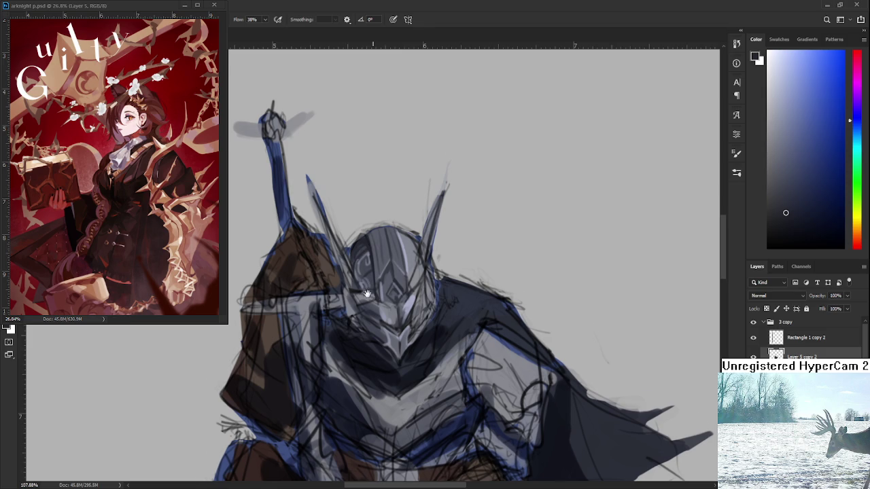
pyautogui.scroll(-1, 367, 252)
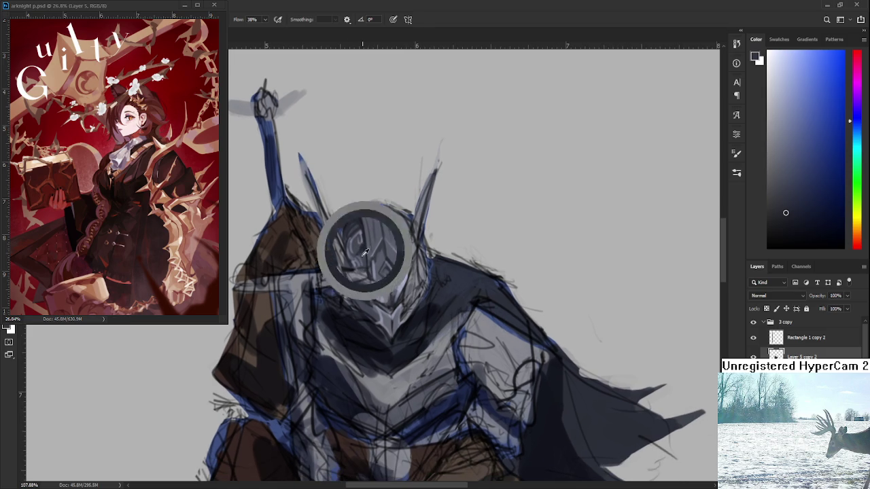
pyautogui.keyDown('alt'); pyautogui.click(365, 248); pyautogui.keyUp('alt')
pyautogui.keyDown('alt'); pyautogui.click(367, 242); pyautogui.keyUp('alt')
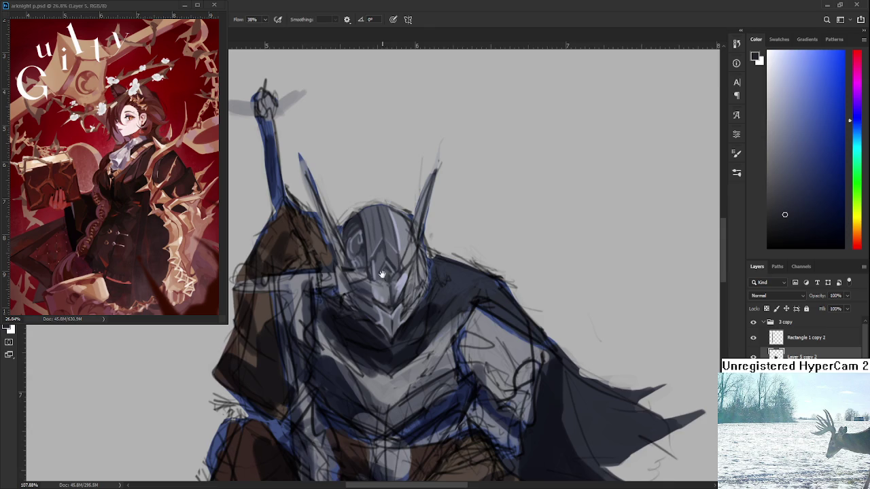
pyautogui.moveTo(365, 253); pyautogui.dragTo(364, 311)
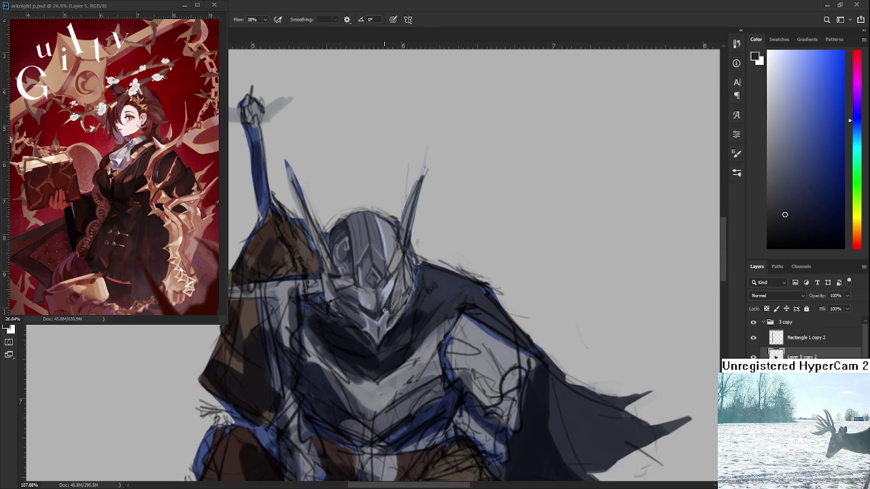
# Alternate lighter and darker helmet greys to build highlights across the face-plate.
pyautogui.keyDown('alt'); pyautogui.click(379, 309); pyautogui.keyUp('alt')
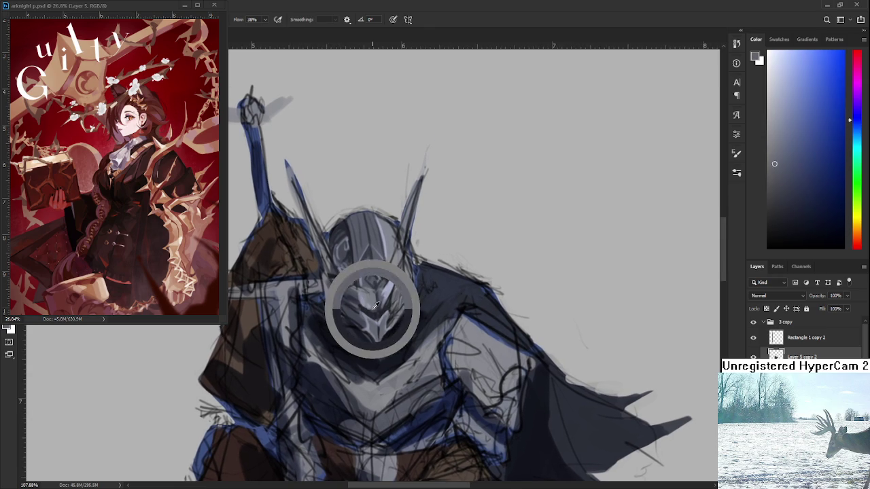
pyautogui.keyDown('alt'); pyautogui.click(374, 305); pyautogui.keyUp('alt')
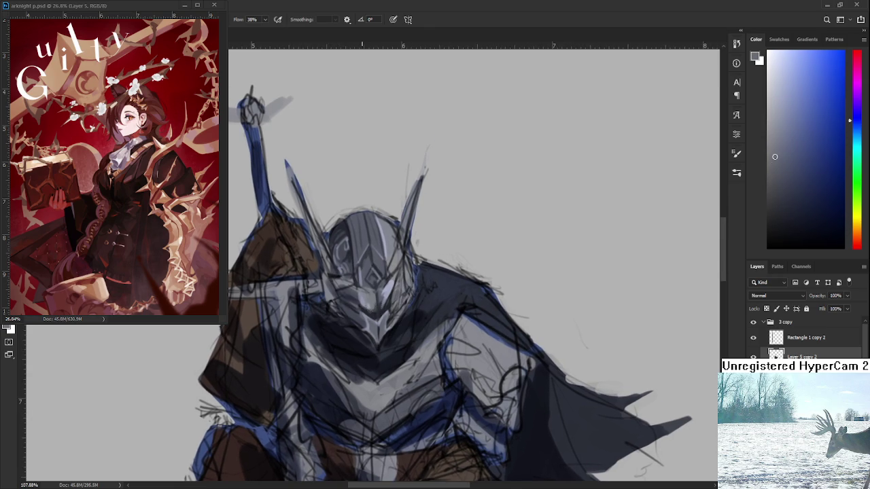
pyautogui.keyDown('alt'); pyautogui.click(369, 312); pyautogui.keyUp('alt')
pyautogui.keyDown('alt'); pyautogui.click(371, 297); pyautogui.keyUp('alt')
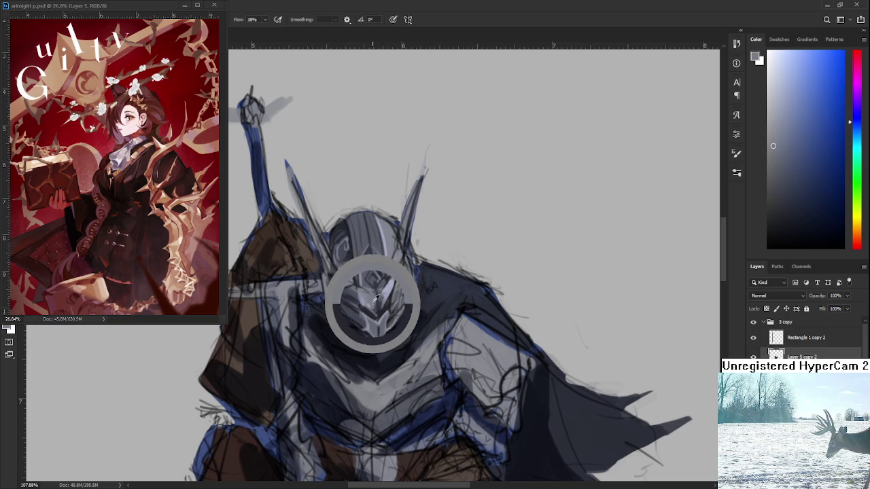
pyautogui.keyDown('alt'); pyautogui.click(374, 293); pyautogui.keyUp('alt')
pyautogui.keyDown('alt'); pyautogui.click(375, 295); pyautogui.keyUp('alt')
pyautogui.keyDown('alt'); pyautogui.click(376, 298); pyautogui.keyUp('alt')
pyautogui.keyDown('alt'); pyautogui.click(370, 311); pyautogui.keyUp('alt')
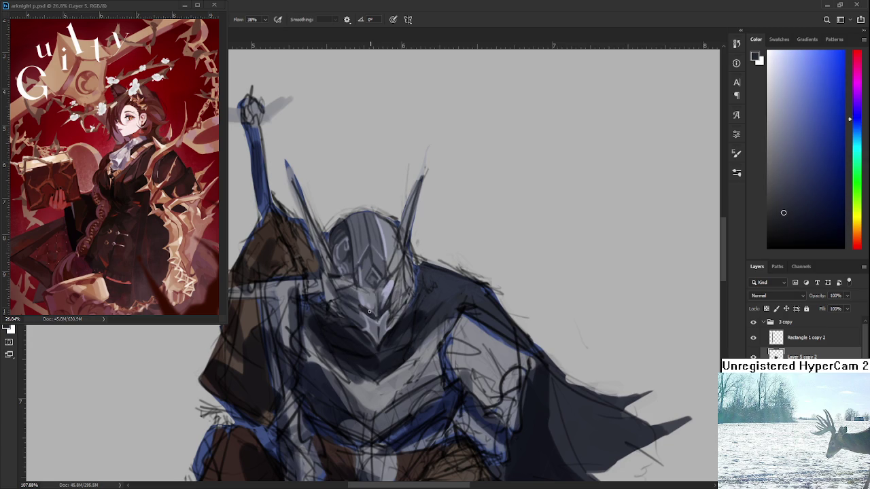
pyautogui.keyDown('alt'); pyautogui.click(378, 302); pyautogui.keyUp('alt')
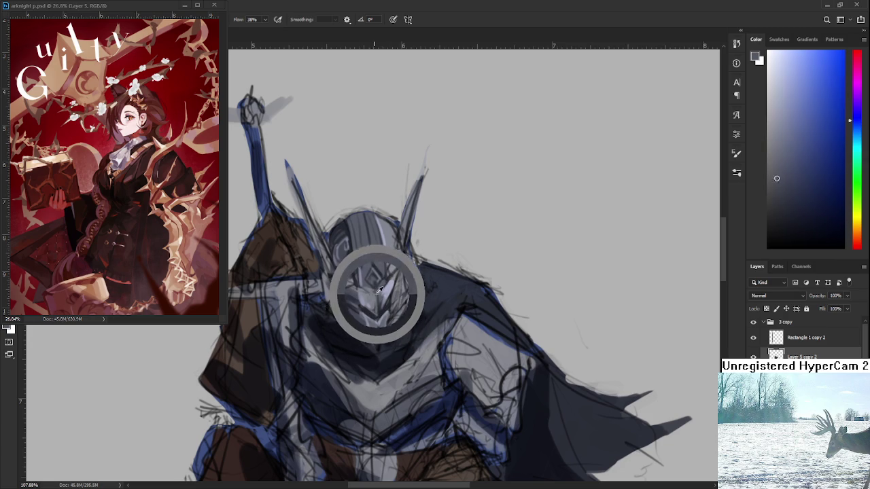
# Deepen the lower face-plate and chin with darker blue-grey tones sampled from the helmet.
pyautogui.moveTo(378, 291); pyautogui.dragTo(367, 279)
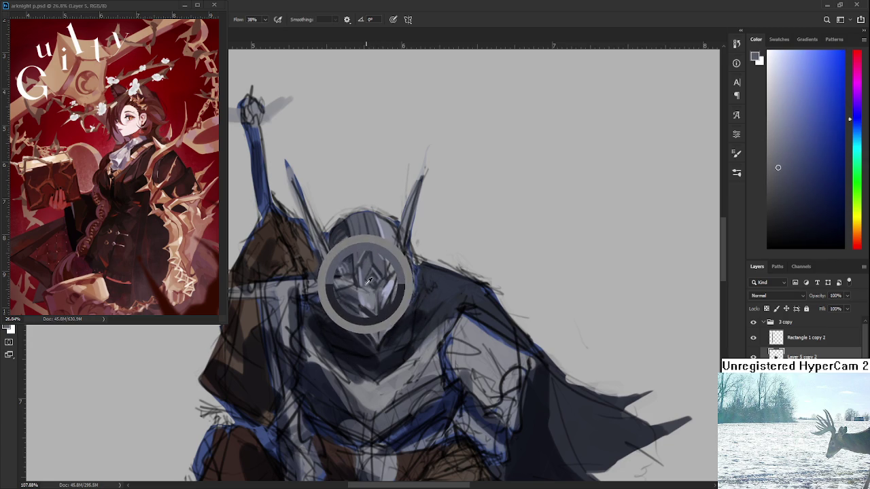
pyautogui.moveTo(368, 278); pyautogui.dragTo(370, 282)
pyautogui.moveTo(370, 282); pyautogui.dragTo(366, 284)
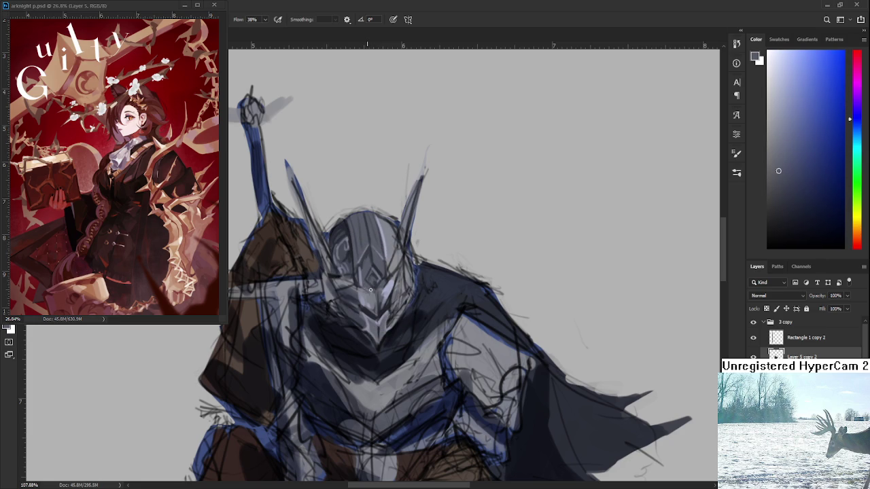
pyautogui.keyDown('alt'); pyautogui.click(367, 287); pyautogui.keyUp('alt')
pyautogui.moveTo(375, 292); pyautogui.dragTo(360, 272)
pyautogui.keyDown('alt'); pyautogui.click(362, 312); pyautogui.keyUp('alt')
pyautogui.keyDown('alt'); pyautogui.click(367, 312); pyautogui.keyUp('alt')
pyautogui.scroll(-1, 381, 316)
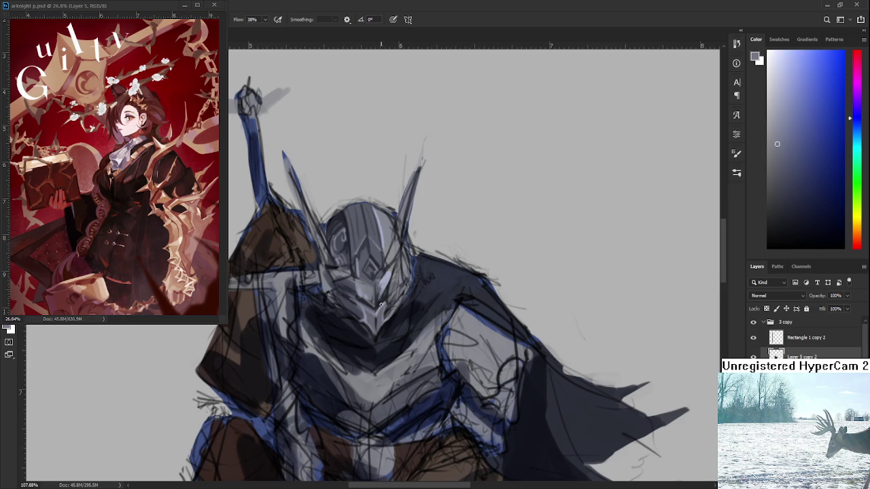
# Pick a darker helmet colour, then zoom out to check the whole knight and return to 98%.
pyautogui.keyDown('alt'); pyautogui.click(384, 309); pyautogui.keyUp('alt')
pyautogui.scroll(-5, 410, 267)
pyautogui.scroll(-1, 401, 251)
pyautogui.scroll(2, 390, 234)
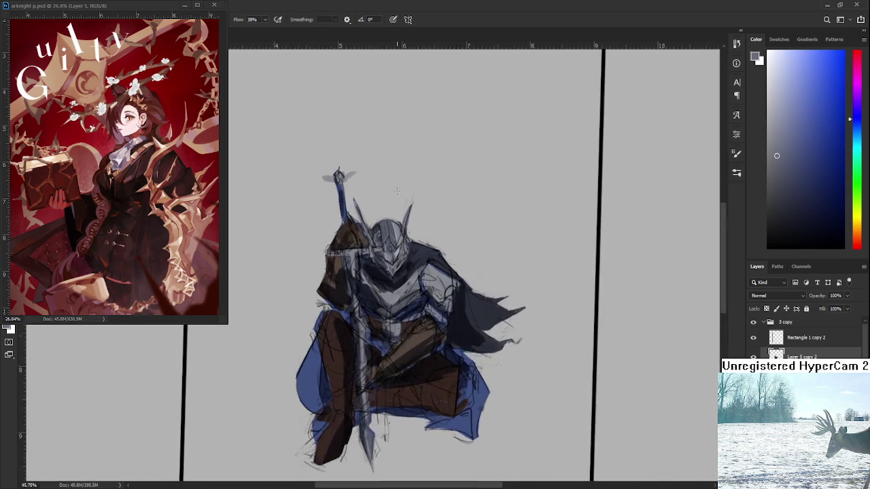
pyautogui.scroll(2, 384, 221)
pyautogui.scroll(2, 384, 219)
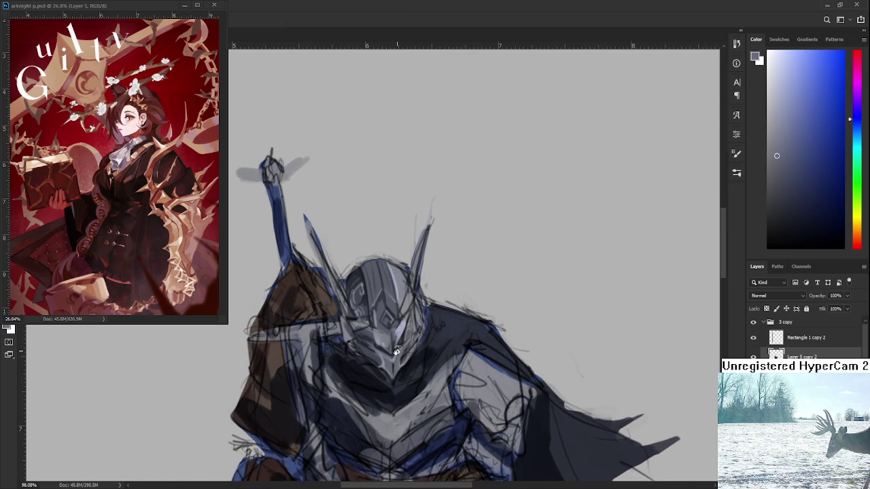
pyautogui.scroll(1, 388, 355)
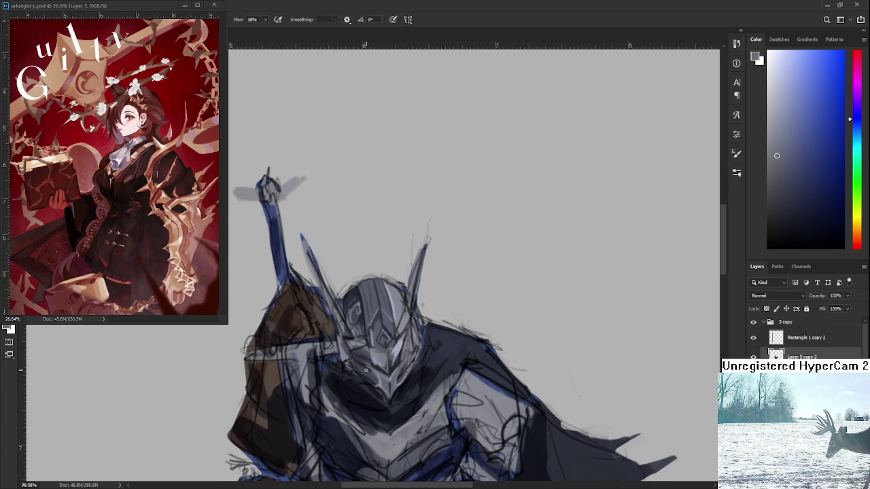
# Sample darker then lighter face tones, ending on a pale lavender-grey, with a brief view rotation.
pyautogui.moveTo(372, 362); pyautogui.dragTo(372, 372)
pyautogui.click(376, 375)
pyautogui.click(383, 376)
pyautogui.moveTo(388, 384); pyautogui.dragTo(395, 319)
pyautogui.keyDown('alt'); pyautogui.click(395, 319); pyautogui.keyUp('alt')
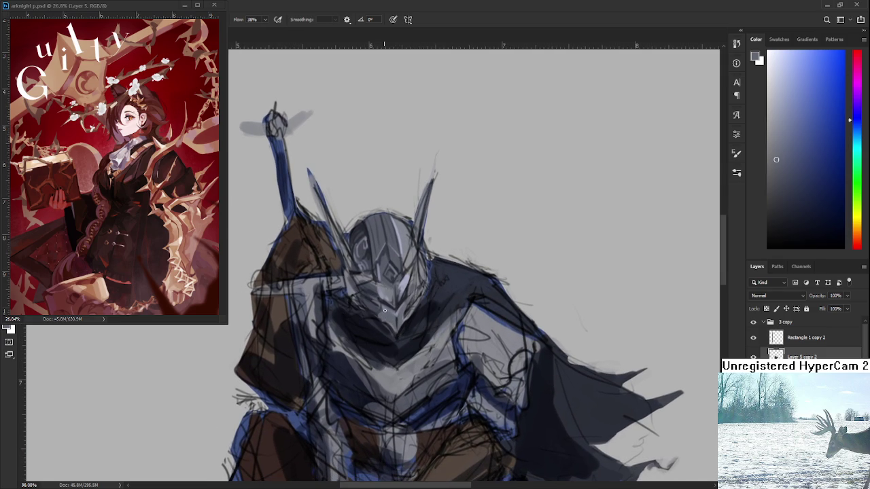
pyautogui.keyDown('alt'); pyautogui.click(414, 284); pyautogui.keyUp('alt')
pyautogui.press('r')
pyautogui.moveTo(413, 286)
pyautogui.mouseDown()
pyautogui.moveTo(426, 311)
pyautogui.moveTo(393, 362)
pyautogui.mouseUp()
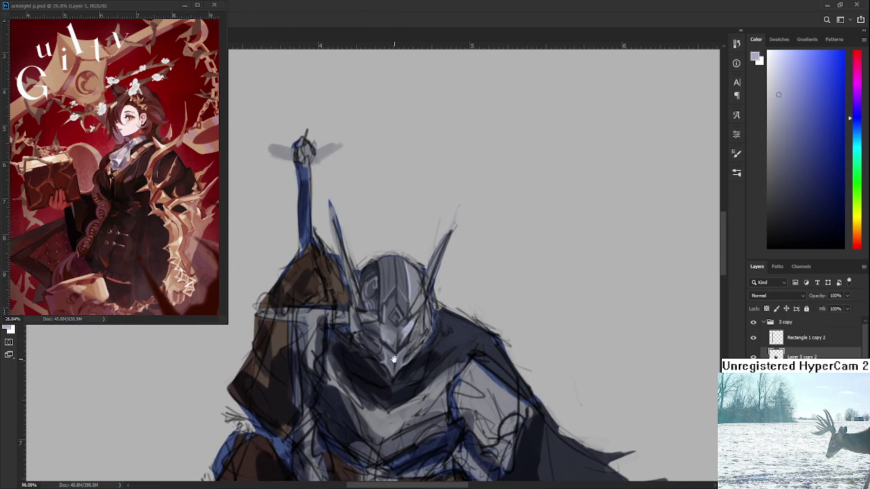
pyautogui.moveTo(401, 365); pyautogui.dragTo(379, 341)
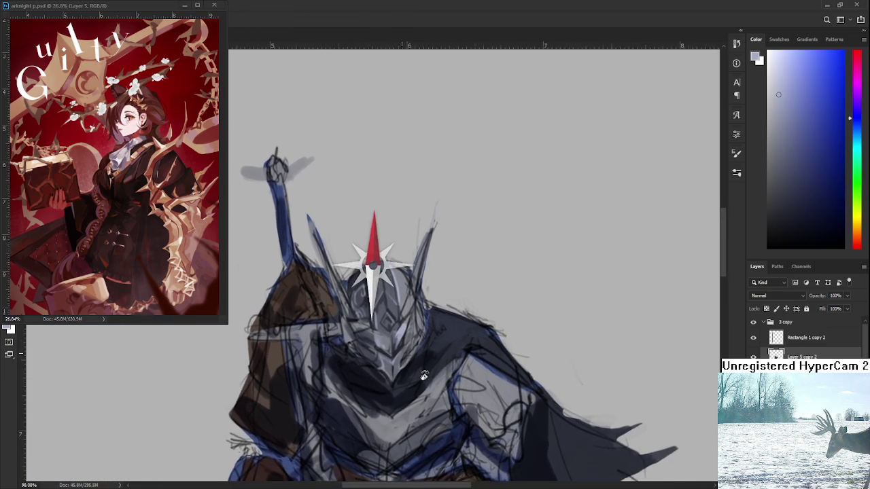
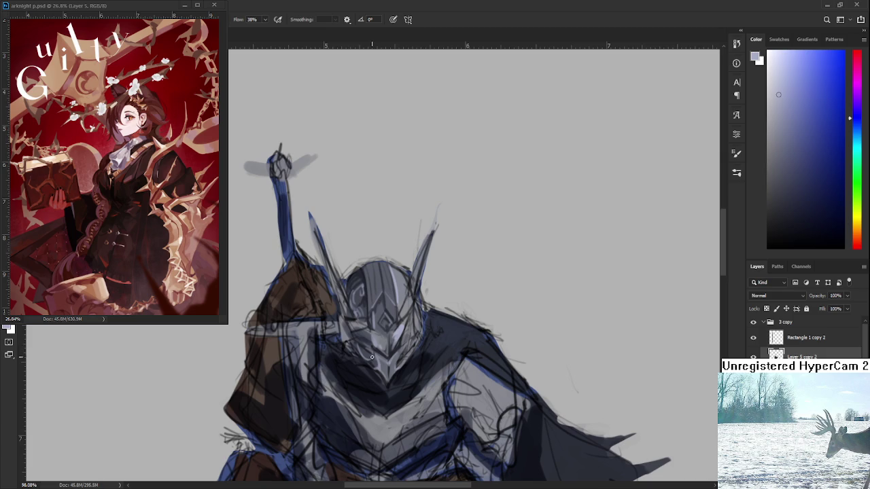
# Sample a dark blue-grey from the helmet and switch to a darker paint colour.
pyautogui.moveTo(390, 351); pyautogui.dragTo(401, 336)
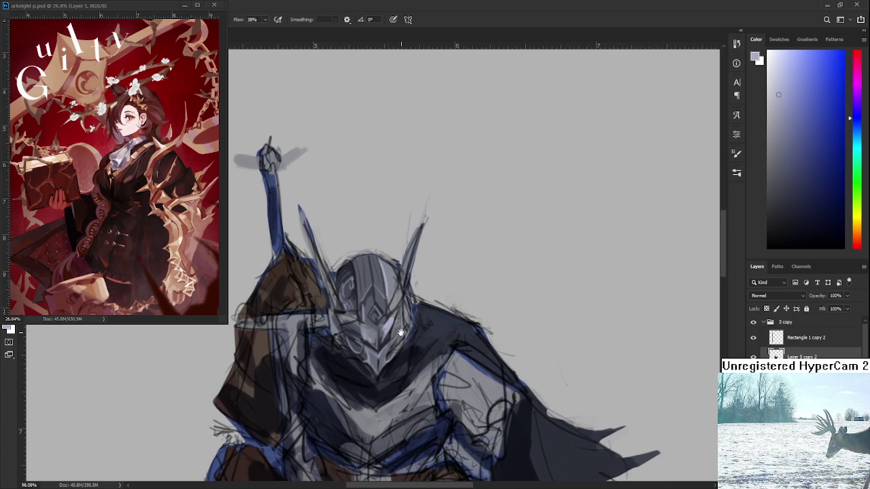
pyautogui.keyDown('alt'); pyautogui.click(354, 299); pyautogui.keyUp('alt')
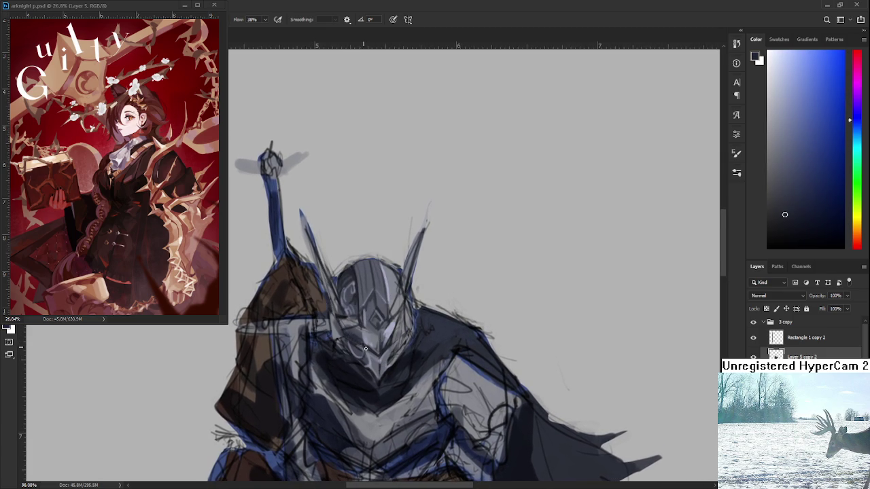
pyautogui.click(789, 236)
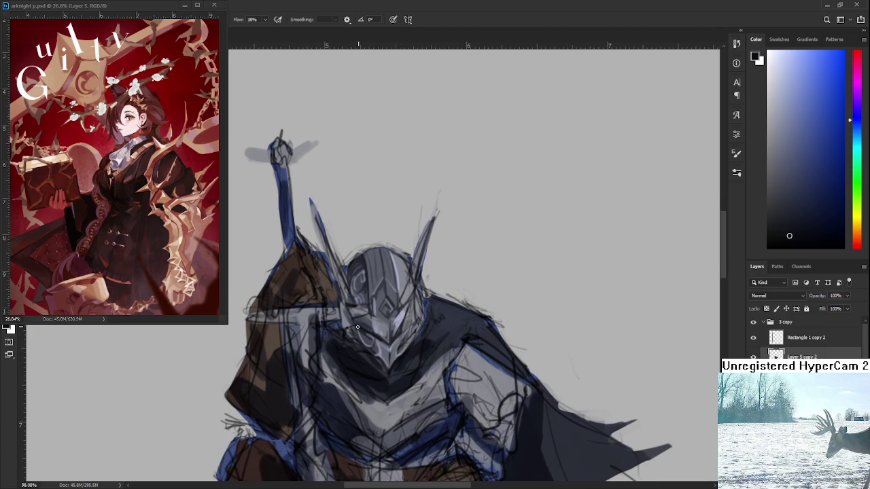
pyautogui.moveTo(400, 344)
pyautogui.mouseDown()
pyautogui.moveTo(388, 337)
pyautogui.moveTo(390, 325)
pyautogui.mouseUp()
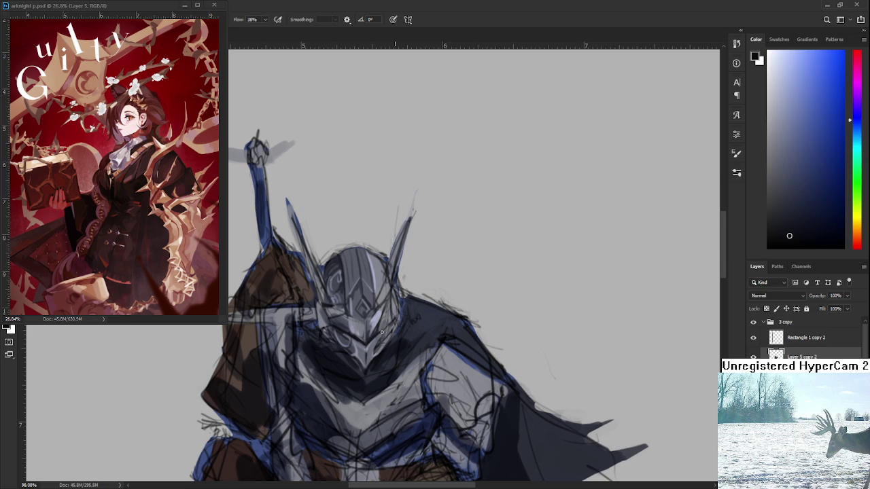
pyautogui.keyDown('alt'); pyautogui.click(378, 339); pyautogui.keyUp('alt')
# Pick up lighter helmet greys and paint soft light shading on the helmet's chin.
pyautogui.moveTo(379, 328)
pyautogui.mouseDown()
pyautogui.moveTo(389, 321)
pyautogui.moveTo(367, 327)
pyautogui.mouseUp()
pyautogui.keyDown('alt'); pyautogui.click(378, 333); pyautogui.keyUp('alt')
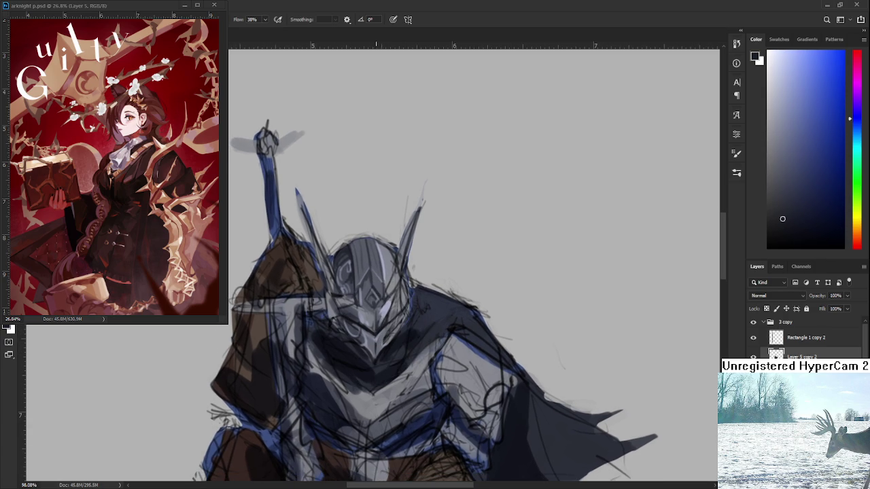
pyautogui.moveTo(382, 277); pyautogui.dragTo(369, 299)
pyautogui.scroll(-1, 369, 299)
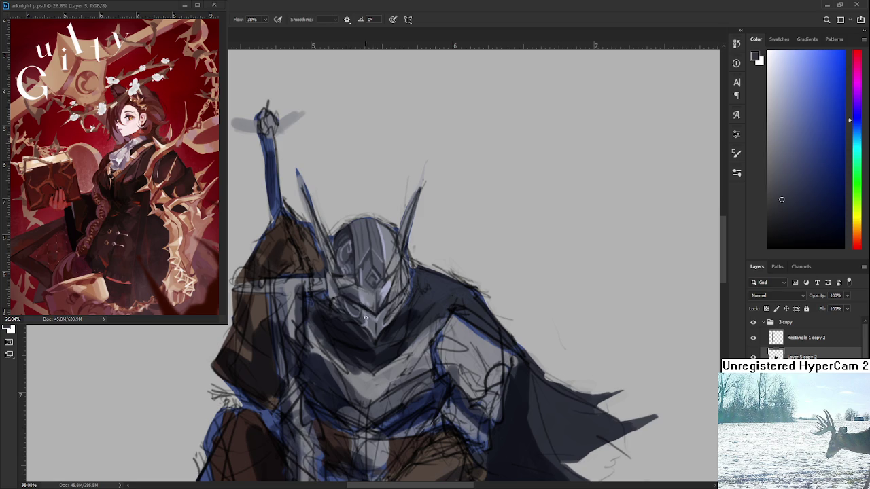
pyautogui.moveTo(366, 322); pyautogui.dragTo(372, 331)
pyautogui.scroll(2, 379, 326)
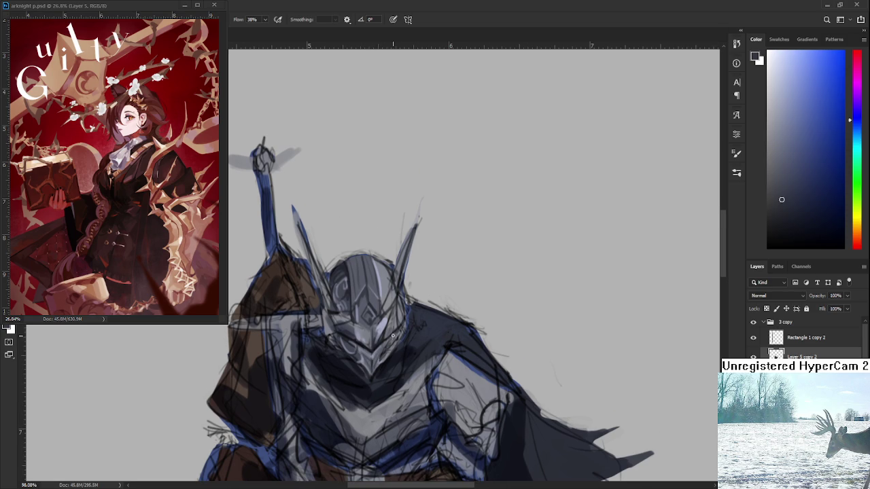
pyautogui.scroll(-3, 357, 310)
# Zoom in on the helmet and eyedrop a darker shade from it.
pyautogui.scroll(3, 359, 317)
pyautogui.scroll(2, 362, 326)
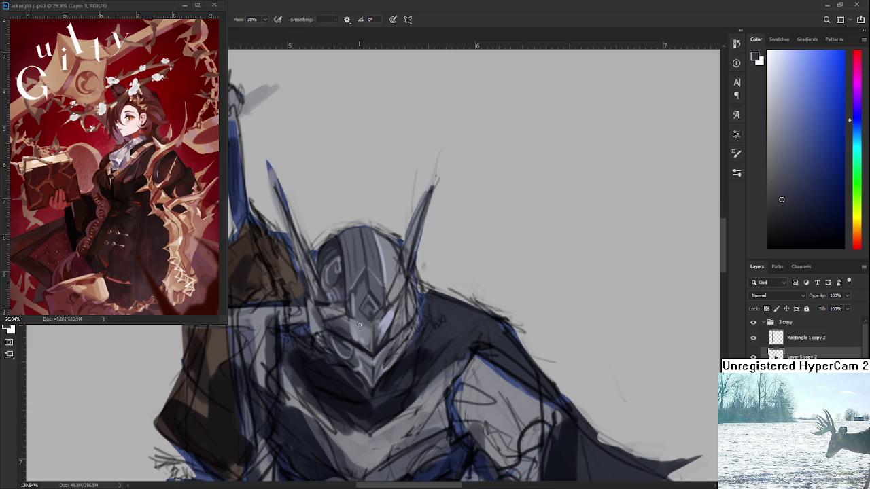
pyautogui.moveTo(392, 316); pyautogui.dragTo(354, 301)
pyautogui.scroll(-3, 435, 266)
pyautogui.scroll(2, 424, 267)
pyautogui.scroll(1, 424, 267)
pyautogui.scroll(1, 401, 334)
# Sample a series of lighter greys from the helmet face and visor.
pyautogui.keyDown('alt'); pyautogui.click(369, 337); pyautogui.keyUp('alt')
pyautogui.keyDown('alt'); pyautogui.click(381, 341); pyautogui.keyUp('alt')
pyautogui.keyDown('alt'); pyautogui.click(374, 342); pyautogui.keyUp('alt')
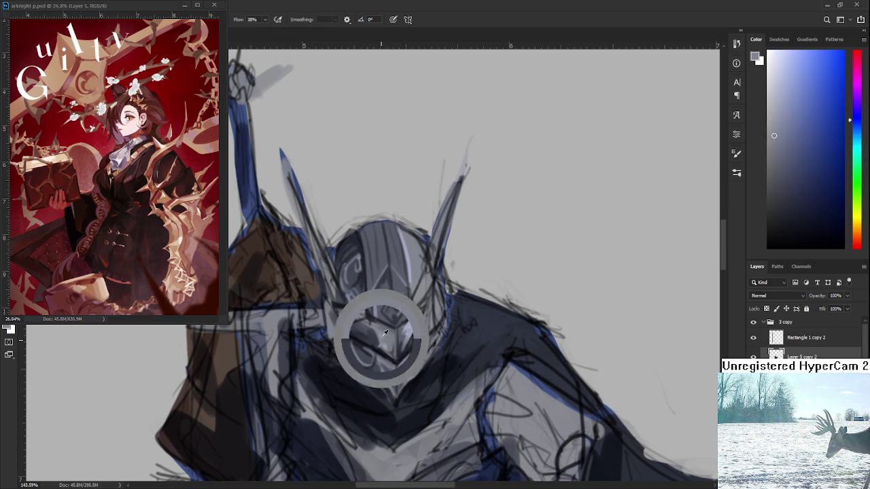
pyautogui.keyDown('alt'); pyautogui.click(371, 333); pyautogui.keyUp('alt')
pyautogui.keyDown('alt'); pyautogui.click(373, 328); pyautogui.keyUp('alt')
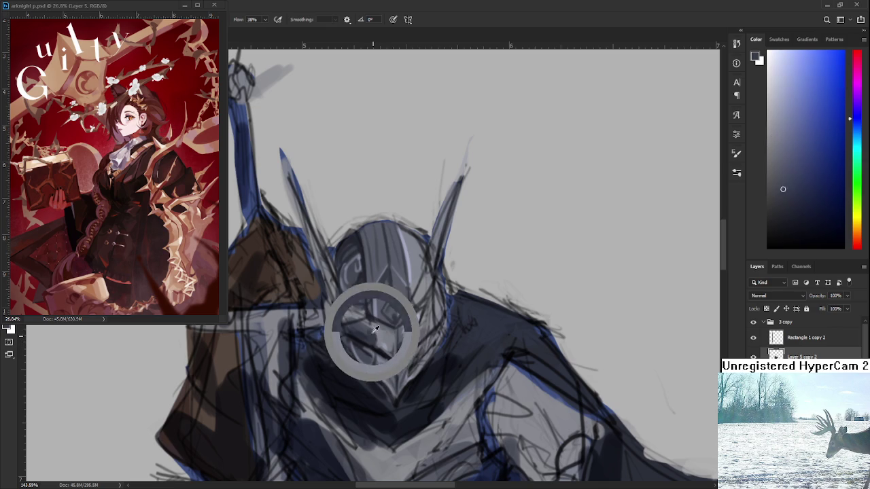
pyautogui.keyDown('alt'); pyautogui.click(375, 338); pyautogui.keyUp('alt')
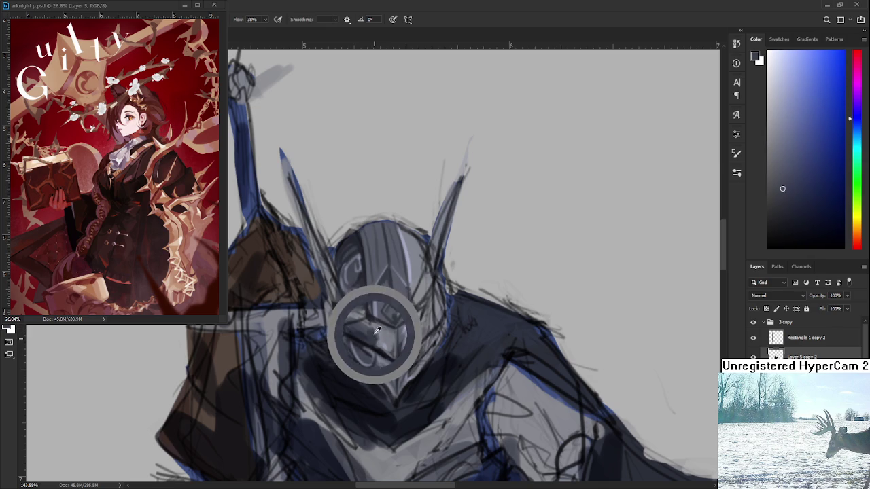
pyautogui.keyDown('alt'); pyautogui.click(372, 339); pyautogui.keyUp('alt')
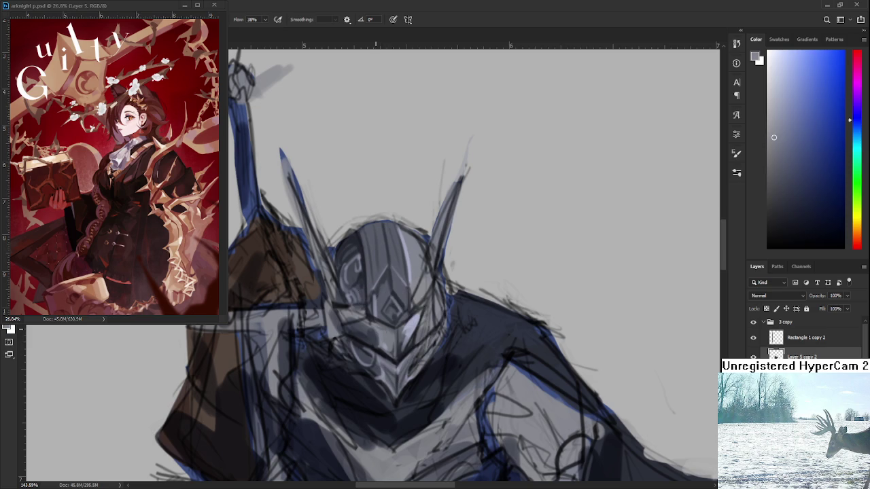
pyautogui.keyDown('alt'); pyautogui.click(383, 331); pyautogui.keyUp('alt')
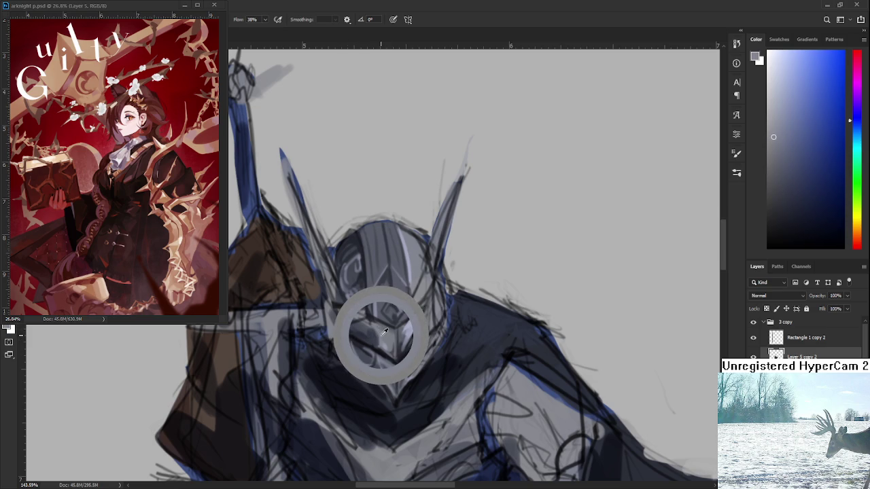
pyautogui.moveTo(384, 331); pyautogui.dragTo(391, 326)
# Alternate darker and lighter helmet greys to add a small light highlight on the visor.
pyautogui.keyDown('alt'); pyautogui.click(378, 334); pyautogui.keyUp('alt')
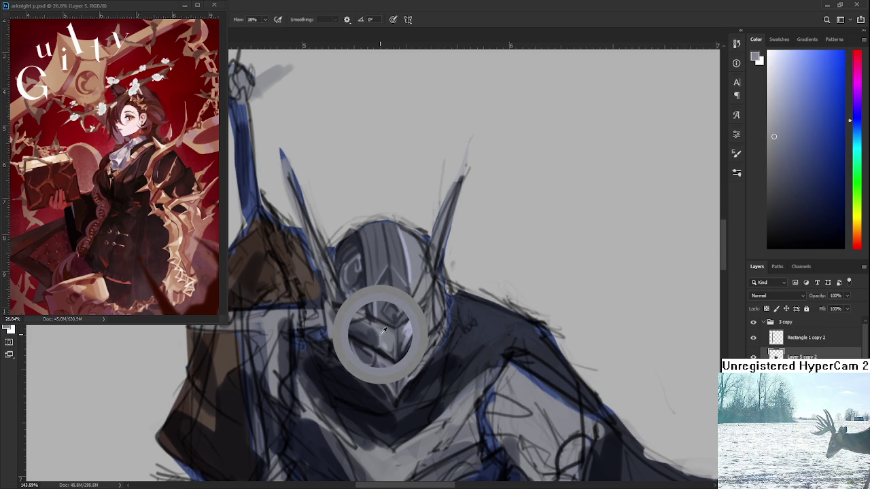
pyautogui.moveTo(382, 332); pyautogui.dragTo(375, 349)
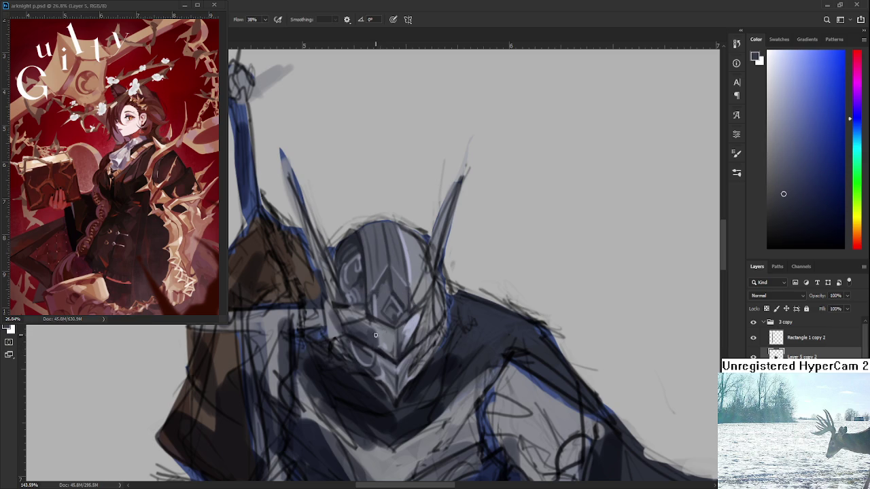
pyautogui.click(387, 339)
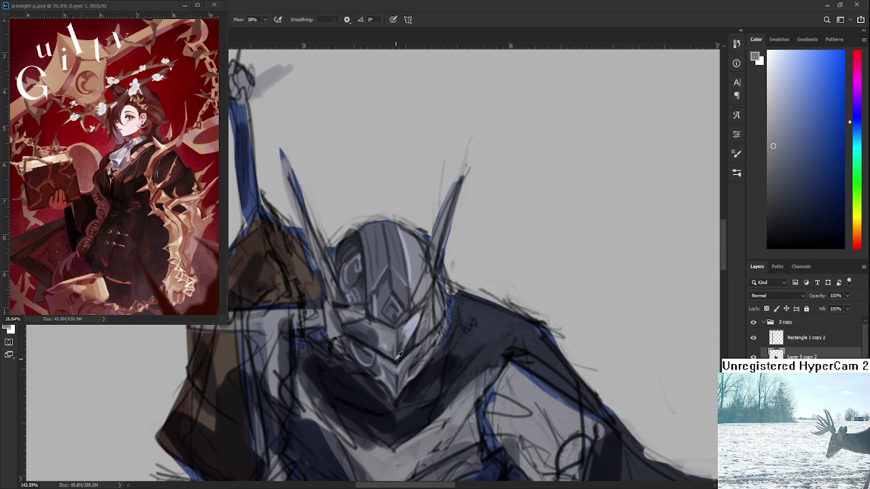
pyautogui.keyDown('alt'); pyautogui.click(391, 358); pyautogui.keyUp('alt')
pyautogui.keyDown('alt'); pyautogui.click(394, 356); pyautogui.keyUp('alt')
pyautogui.keyDown('alt'); pyautogui.click(404, 350); pyautogui.keyUp('alt')
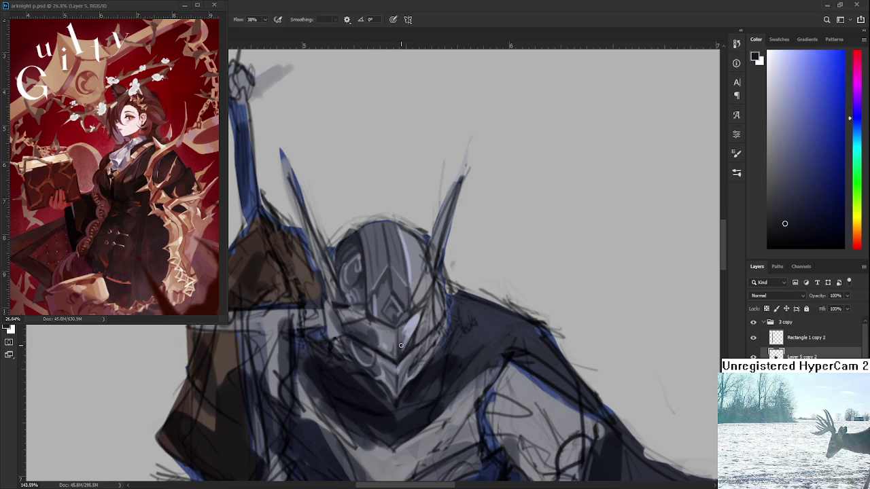
pyautogui.keyDown('alt'); pyautogui.click(401, 340); pyautogui.keyUp('alt')
# Eyedrop greys from the centre of the face plate, working toward a lighter tone.
pyautogui.keyDown('alt'); pyautogui.click(377, 333); pyautogui.keyUp('alt')
pyautogui.keyDown('alt'); pyautogui.click(382, 337); pyautogui.keyUp('alt')
pyautogui.keyDown('alt'); pyautogui.click(378, 335); pyautogui.keyUp('alt')
pyautogui.keyDown('alt'); pyautogui.click(378, 332); pyautogui.keyUp('alt')
pyautogui.keyDown('alt'); pyautogui.click(379, 332); pyautogui.keyUp('alt')
pyautogui.keyDown('alt'); pyautogui.click(384, 330); pyautogui.keyUp('alt')
pyautogui.keyDown('alt'); pyautogui.click(374, 328); pyautogui.keyUp('alt')
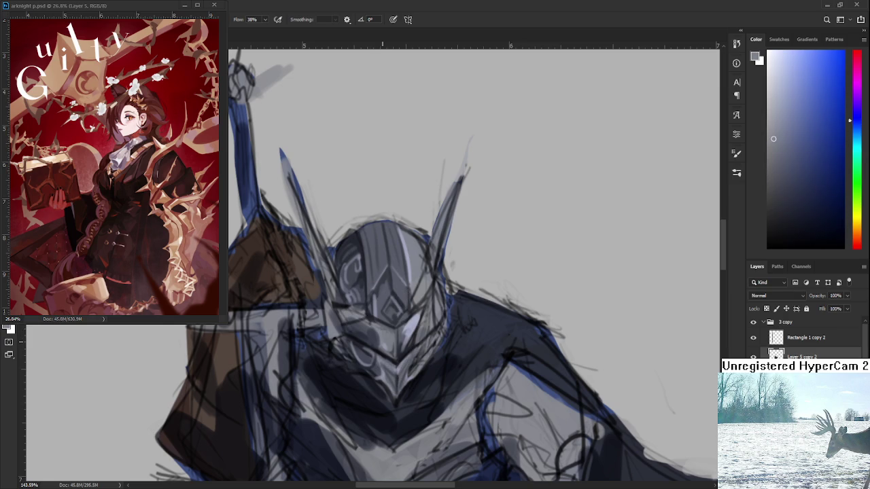
# Sample greys from the visor's right side and the lower helmet face.
pyautogui.keyDown('alt'); pyautogui.click(418, 321); pyautogui.keyUp('alt')
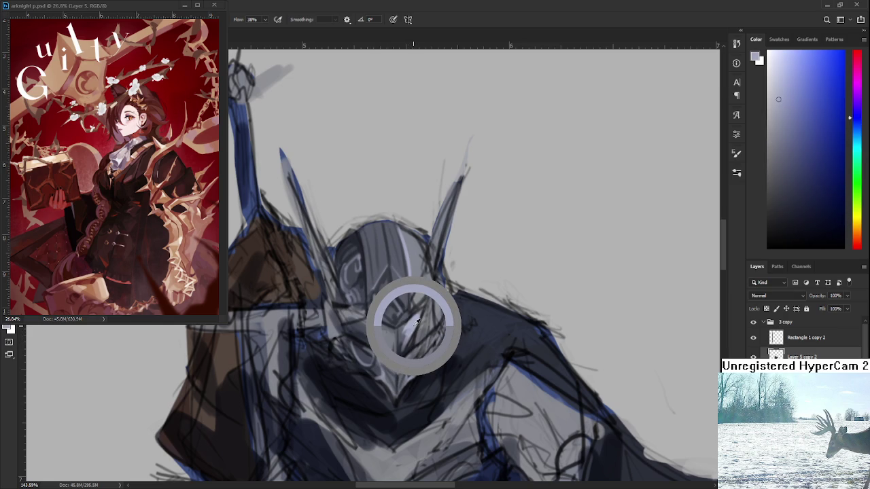
pyautogui.moveTo(417, 322); pyautogui.dragTo(415, 324)
pyautogui.keyDown('alt'); pyautogui.click(411, 330); pyautogui.keyUp('alt')
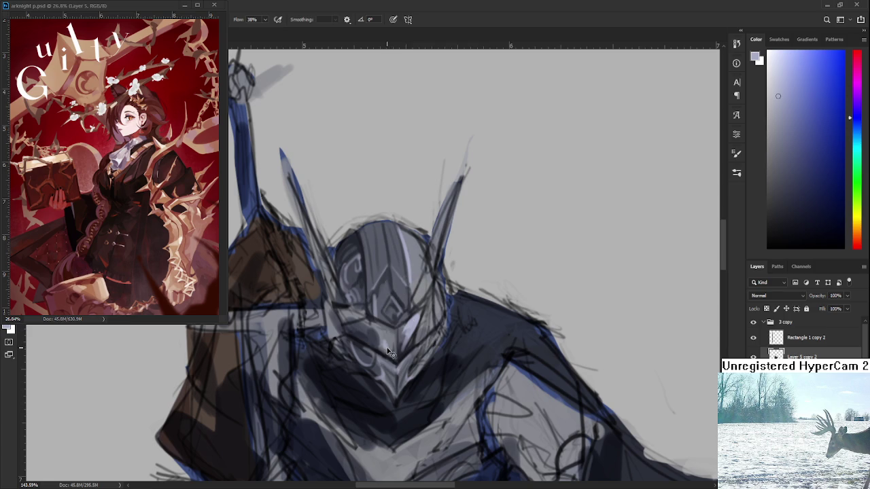
pyautogui.keyDown('alt'); pyautogui.click(392, 343); pyautogui.keyUp('alt')
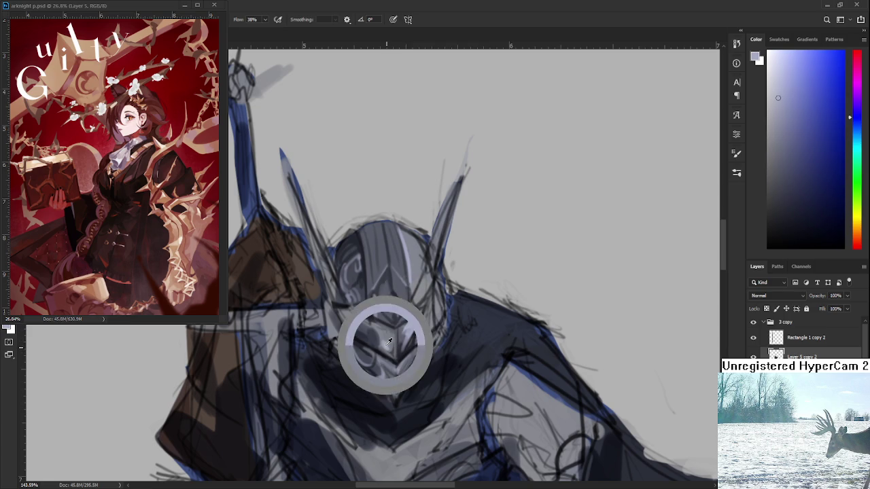
pyautogui.keyDown('alt'); pyautogui.click(390, 338); pyautogui.keyUp('alt')
pyautogui.keyDown('alt'); pyautogui.click(384, 346); pyautogui.keyUp('alt')
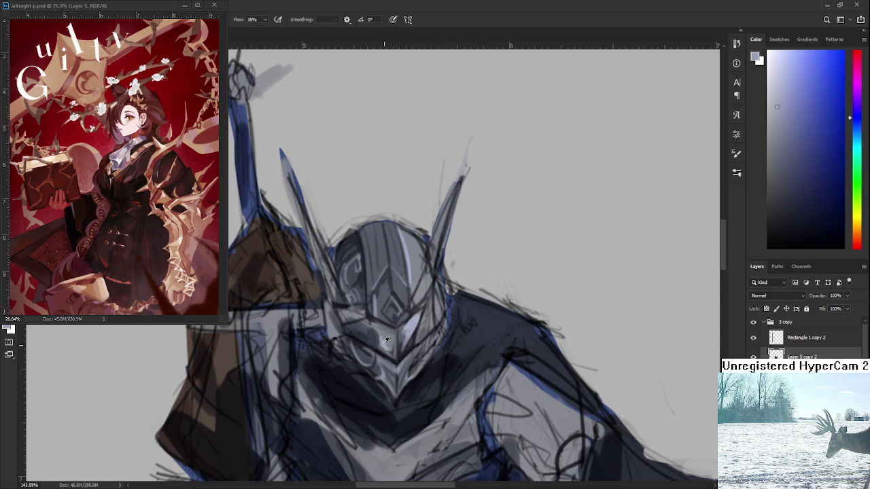
# Compare slightly darker and lighter greys around the central ridge of the face plate.
pyautogui.keyDown('alt'); pyautogui.click(389, 348); pyautogui.keyUp('alt')
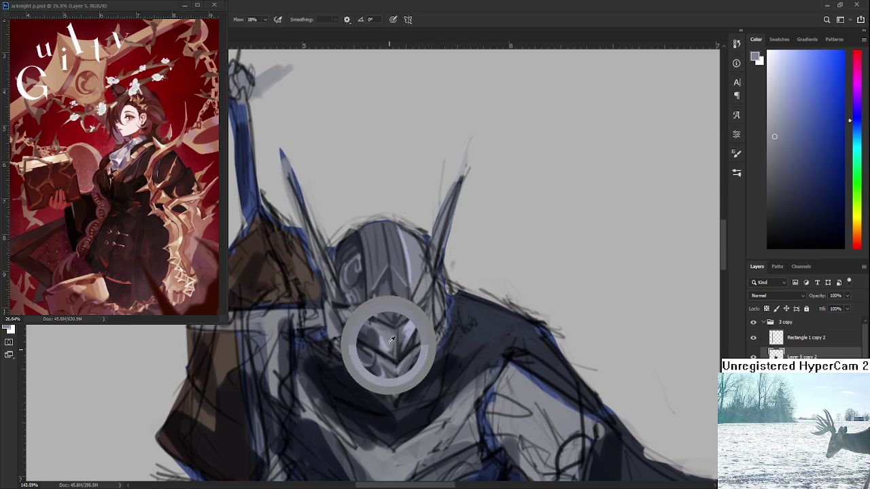
pyautogui.keyDown('alt'); pyautogui.click(382, 346); pyautogui.keyUp('alt')
pyautogui.keyDown('alt'); pyautogui.click(386, 347); pyautogui.keyUp('alt')
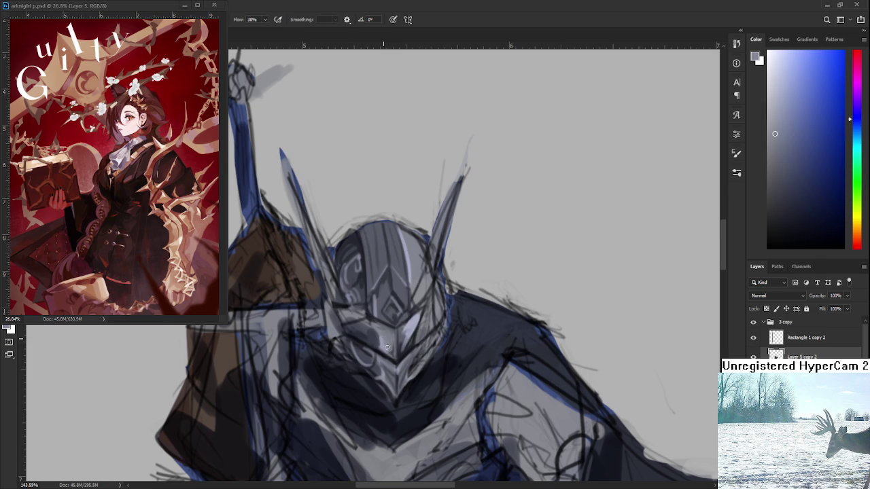
pyautogui.keyDown('alt'); pyautogui.click(381, 335); pyautogui.keyUp('alt')
pyautogui.keyDown('alt'); pyautogui.click(382, 339); pyautogui.keyUp('alt')
pyautogui.keyDown('alt'); pyautogui.click(377, 346); pyautogui.keyUp('alt')
pyautogui.keyDown('alt'); pyautogui.click(378, 332); pyautogui.keyUp('alt')
pyautogui.keyDown('alt'); pyautogui.click(379, 333); pyautogui.keyUp('alt')
pyautogui.keyDown('alt'); pyautogui.click(376, 333); pyautogui.keyUp('alt')
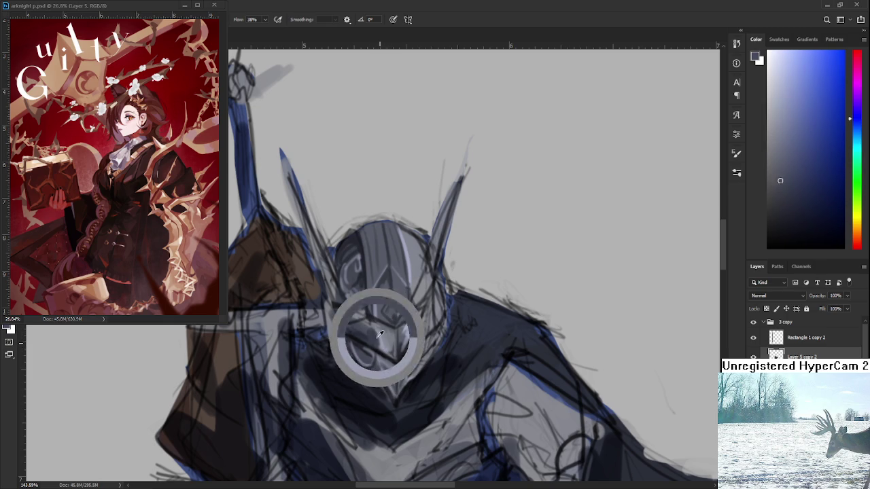
pyautogui.keyDown('alt'); pyautogui.click(378, 332); pyautogui.keyUp('alt')
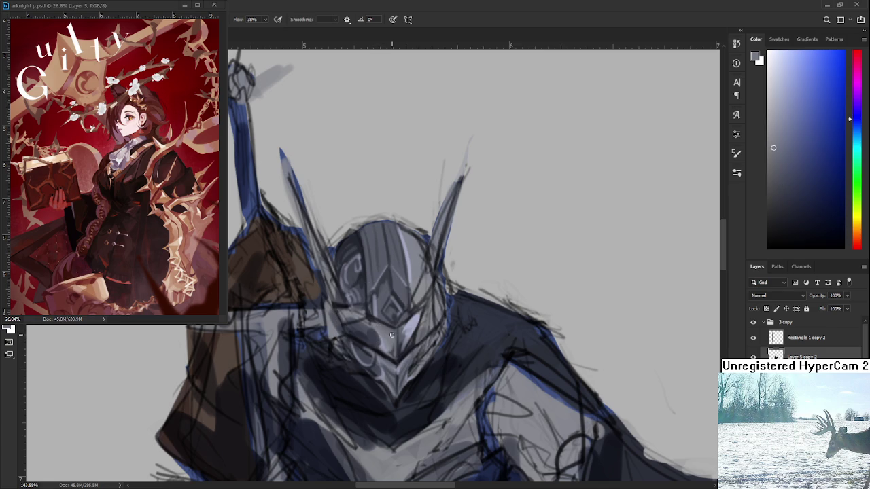
# Alternate darker and lighter samples, settling on a light helmet grey to paint with.
pyautogui.keyDown('alt'); pyautogui.click(391, 334); pyautogui.keyUp('alt')
pyautogui.keyDown('alt'); pyautogui.click(386, 333); pyautogui.keyUp('alt')
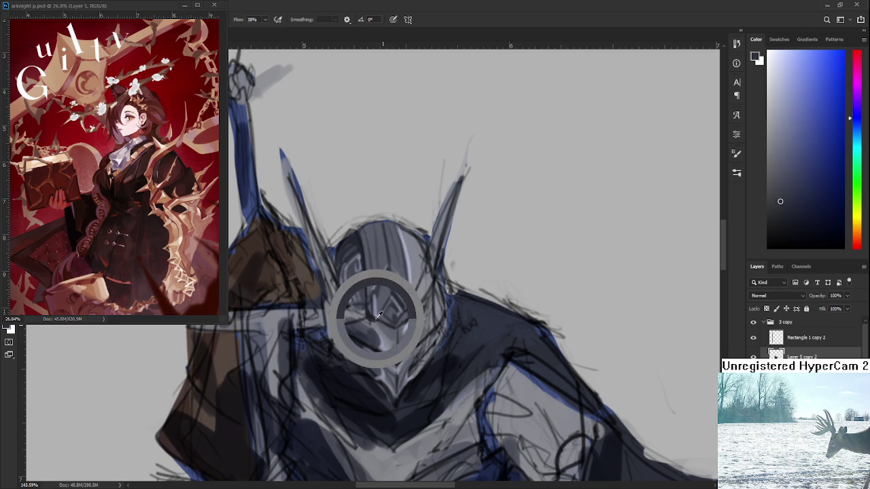
pyautogui.keyDown('alt'); pyautogui.click(392, 333); pyautogui.keyUp('alt')
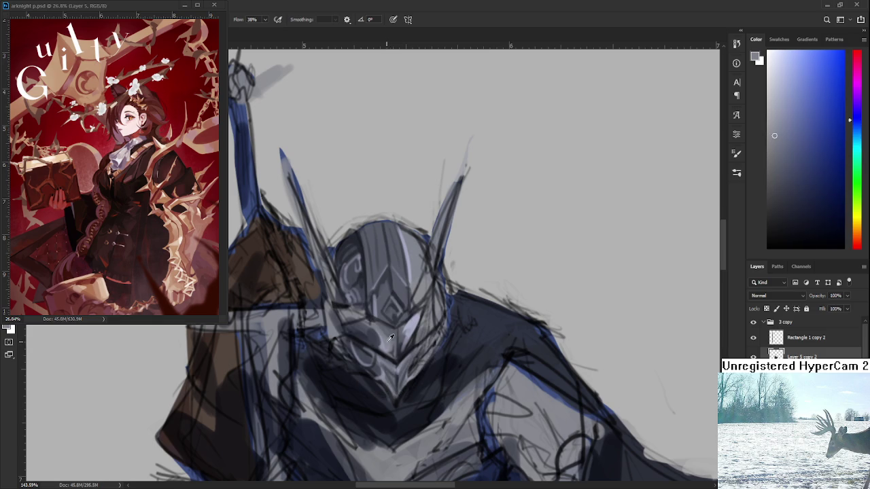
pyautogui.keyDown('alt'); pyautogui.click(390, 331); pyautogui.keyUp('alt')
pyautogui.keyDown('alt'); pyautogui.click(394, 343); pyautogui.keyUp('alt')
pyautogui.keyDown('alt'); pyautogui.click(394, 350); pyautogui.keyUp('alt')
pyautogui.keyDown('alt'); pyautogui.click(393, 333); pyautogui.keyUp('alt')
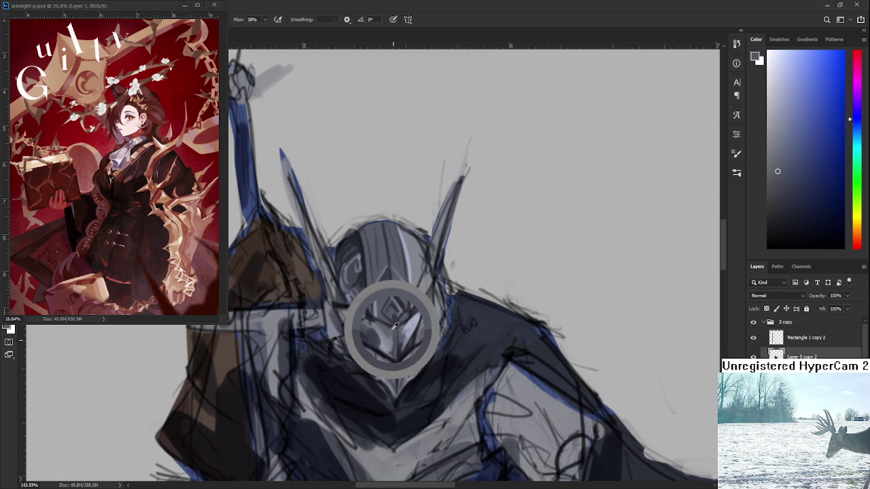
pyautogui.scroll(-2, 445, 324)
# Zoom in and out around the helmet and sample colours from it.
pyautogui.scroll(-2, 445, 324)
pyautogui.scroll(-2, 445, 324)
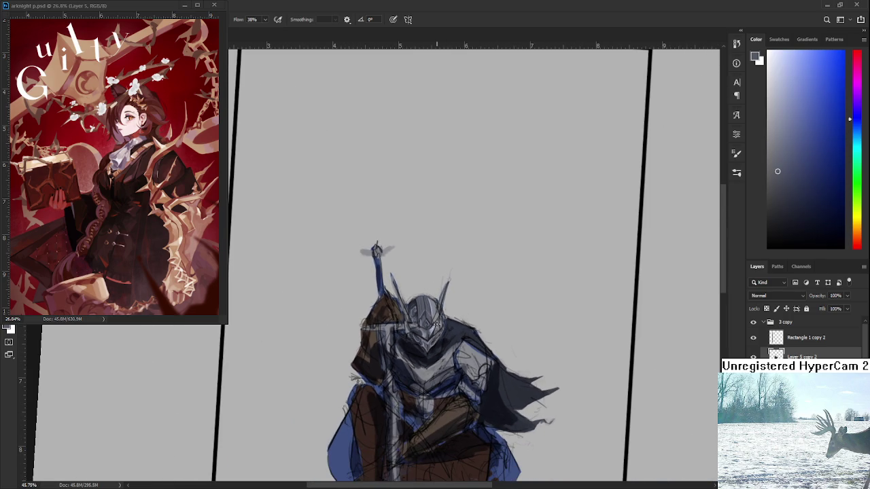
pyautogui.scroll(1, 442, 317)
pyautogui.scroll(2, 442, 317)
pyautogui.scroll(1, 442, 317)
pyautogui.scroll(-2, 408, 297)
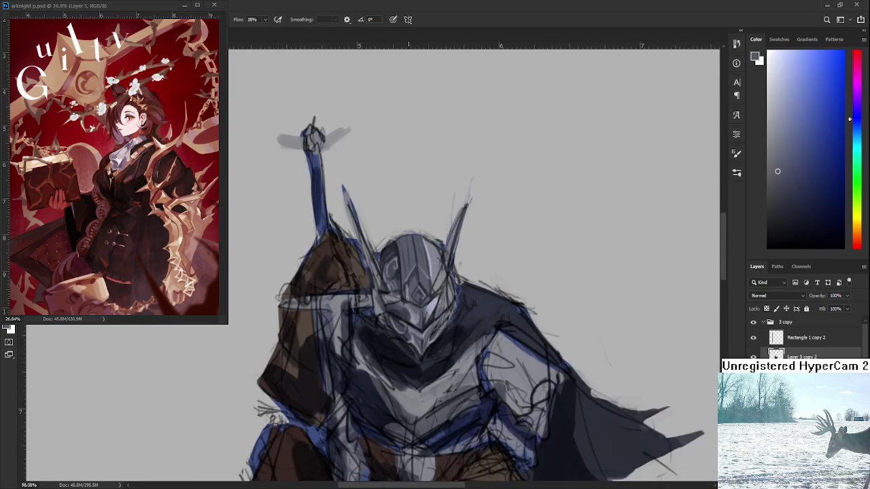
pyautogui.scroll(-1, 404, 301)
pyautogui.scroll(1, 404, 301)
pyautogui.scroll(1, 404, 302)
pyautogui.moveTo(404, 301); pyautogui.dragTo(397, 328)
pyautogui.keyDown('alt'); pyautogui.click(379, 313); pyautogui.keyUp('alt')
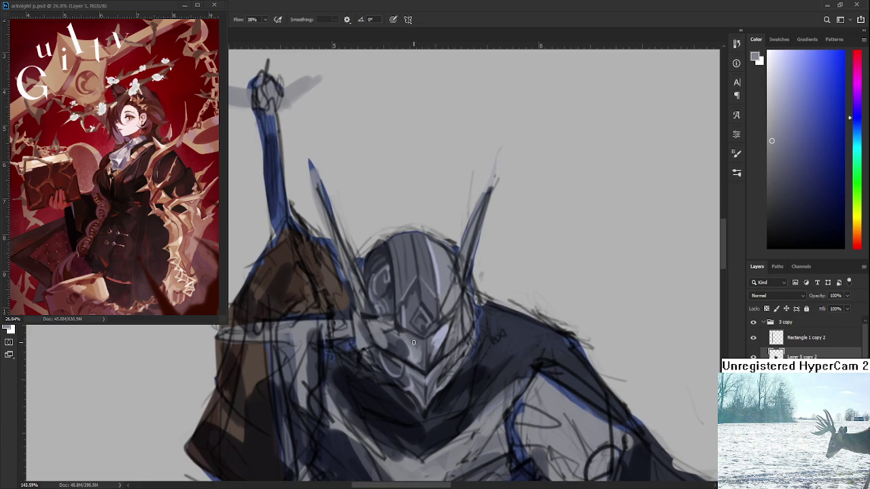
# Recentre on the helmet and sample shades from the lower face plate.
pyautogui.scroll(-2, 443, 339)
pyautogui.scroll(-2, 442, 338)
pyautogui.scroll(2, 448, 329)
pyautogui.scroll(2, 458, 320)
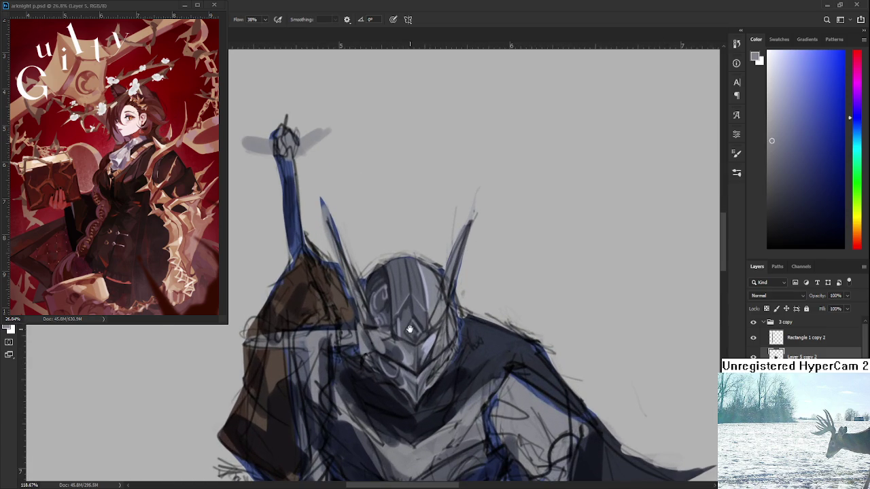
pyautogui.moveTo(411, 329); pyautogui.dragTo(417, 337)
pyautogui.keyDown('alt'); pyautogui.click(390, 331); pyautogui.keyUp('alt')
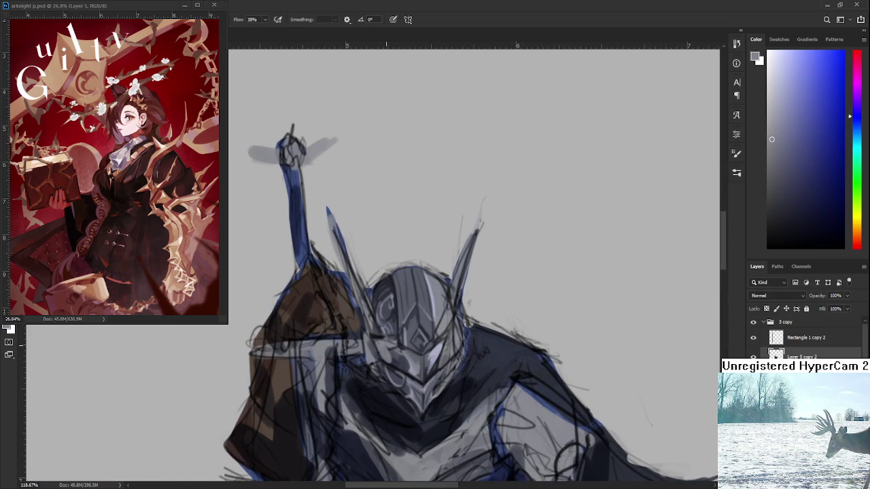
pyautogui.keyDown('alt'); pyautogui.click(389, 349); pyautogui.keyUp('alt')
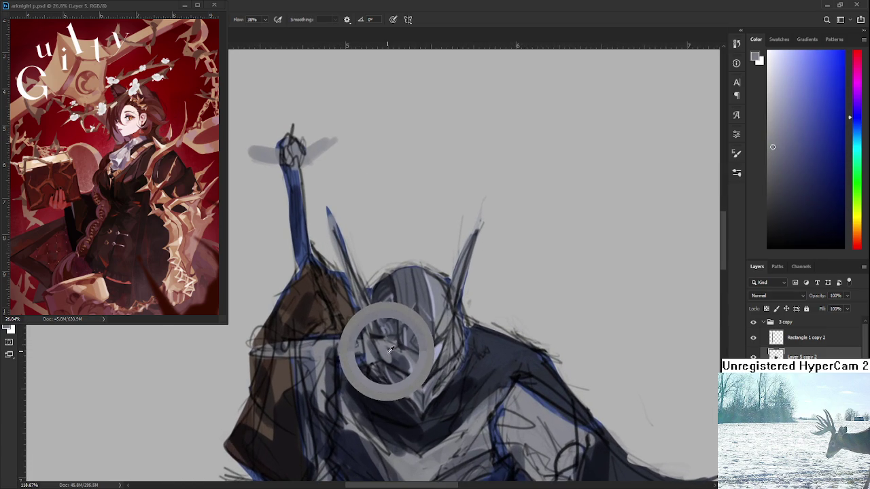
pyautogui.moveTo(383, 343); pyautogui.dragTo(379, 345)
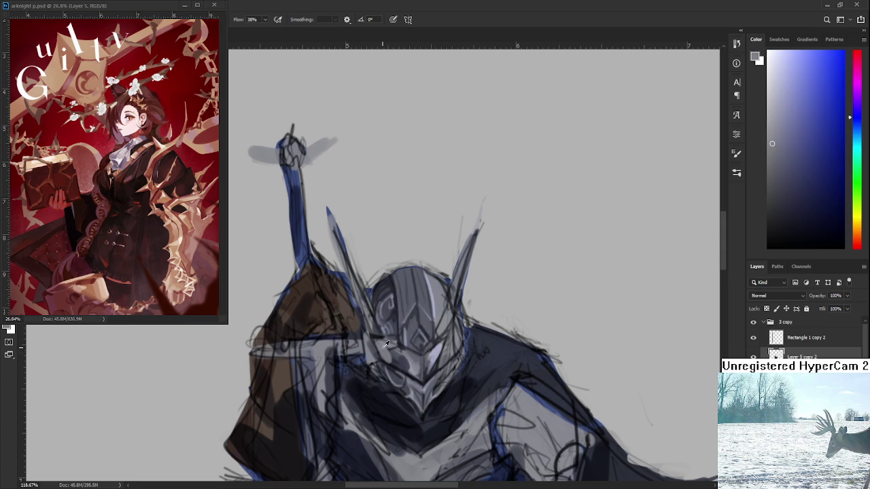
pyautogui.keyDown('alt'); pyautogui.click(392, 348); pyautogui.keyUp('alt')
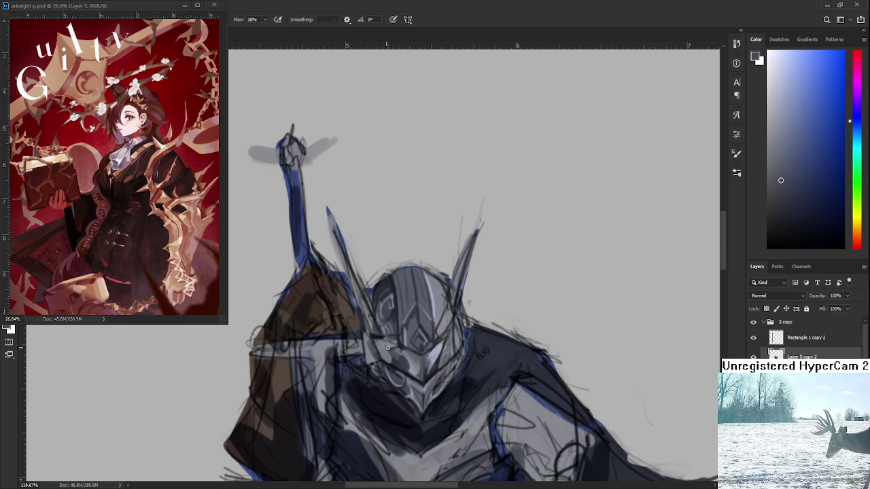
pyautogui.keyDown('alt'); pyautogui.click(392, 347); pyautogui.keyUp('alt')
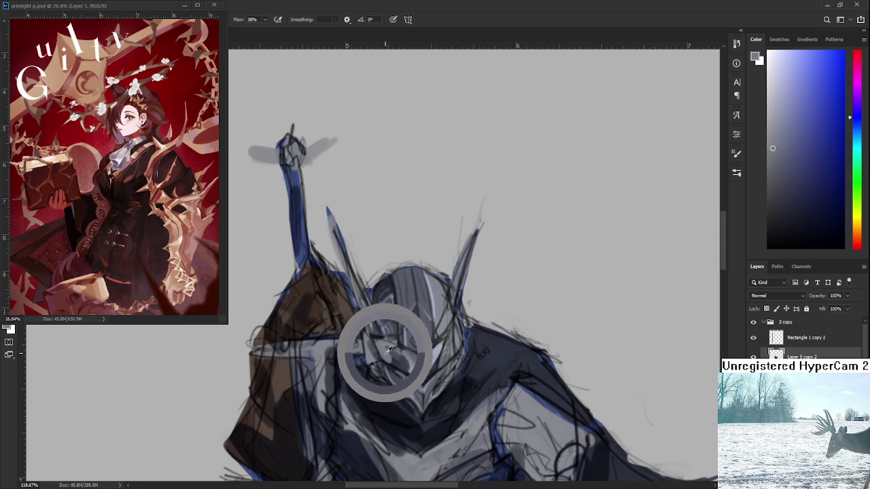
pyautogui.moveTo(389, 347); pyautogui.dragTo(384, 349)
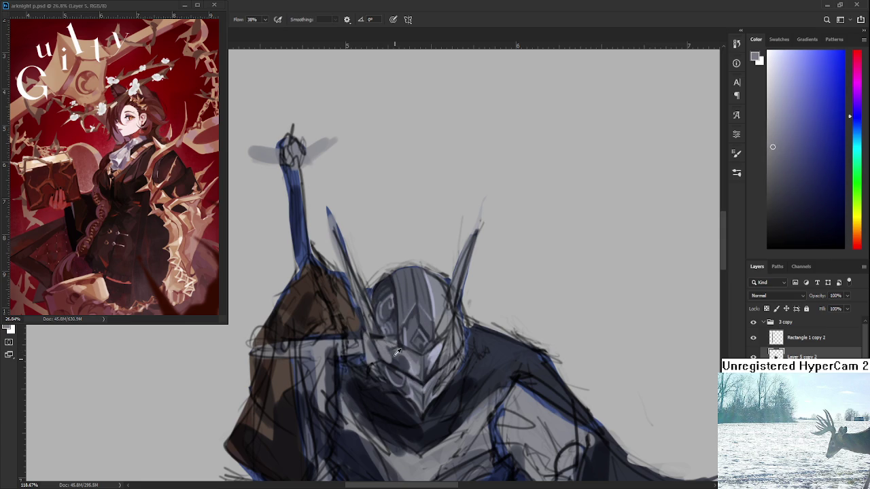
# Resample darker and lighter face-plate shades to build the left cheek shading.
pyautogui.keyDown('alt'); pyautogui.click(394, 351); pyautogui.keyUp('alt')
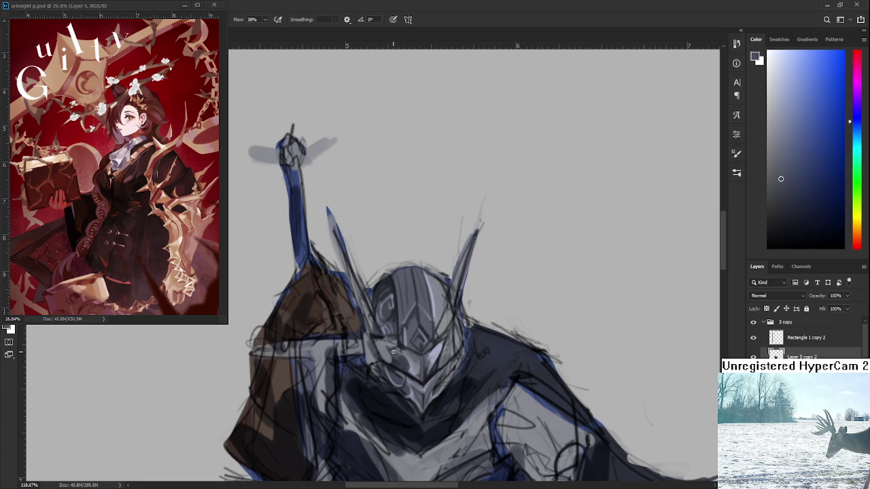
pyautogui.keyDown('alt'); pyautogui.click(393, 350); pyautogui.keyUp('alt')
pyautogui.keyDown('alt'); pyautogui.click(401, 346); pyautogui.keyUp('alt')
pyautogui.keyDown('alt'); pyautogui.click(391, 343); pyautogui.keyUp('alt')
pyautogui.keyDown('alt'); pyautogui.click(394, 341); pyautogui.keyUp('alt')
pyautogui.keyDown('alt'); pyautogui.click(394, 345); pyautogui.keyUp('alt')
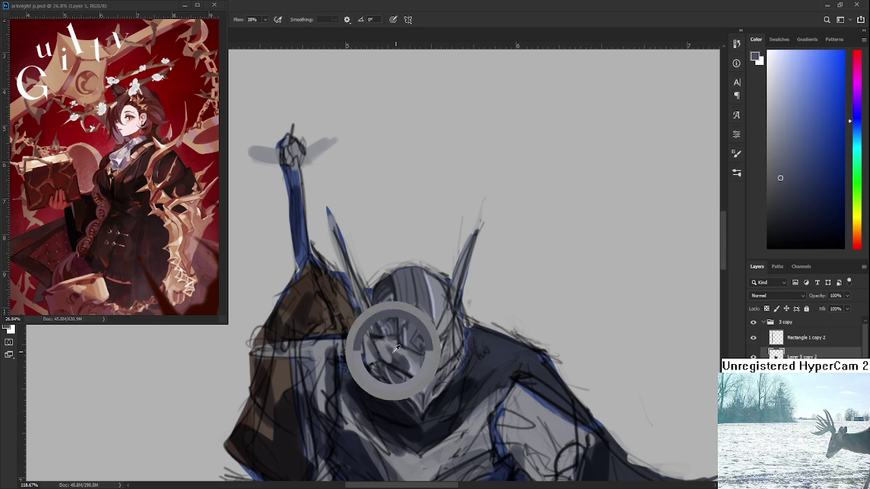
pyautogui.keyDown('alt'); pyautogui.click(393, 348); pyautogui.keyUp('alt')
pyautogui.keyDown('alt'); pyautogui.click(385, 347); pyautogui.keyUp('alt')
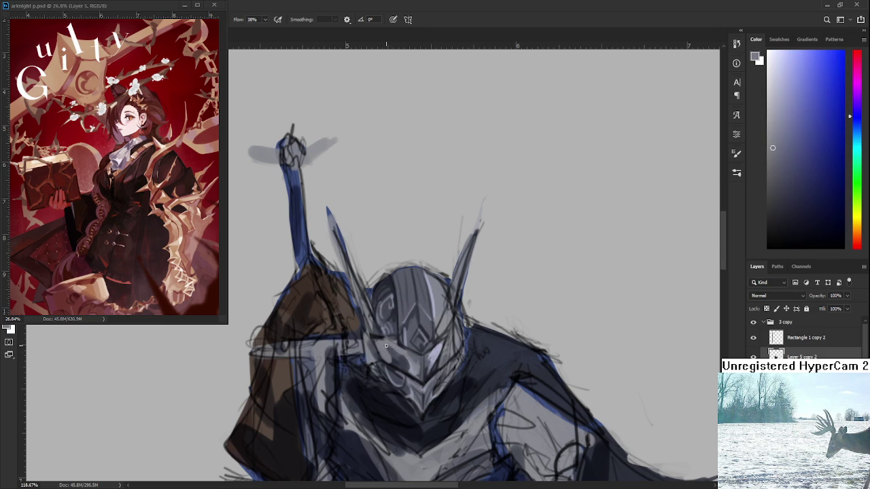
pyautogui.keyDown('alt'); pyautogui.click(392, 348); pyautogui.keyUp('alt')
pyautogui.keyDown('alt'); pyautogui.click(390, 352); pyautogui.keyUp('alt')
pyautogui.keyDown('alt'); pyautogui.click(394, 352); pyautogui.keyUp('alt')
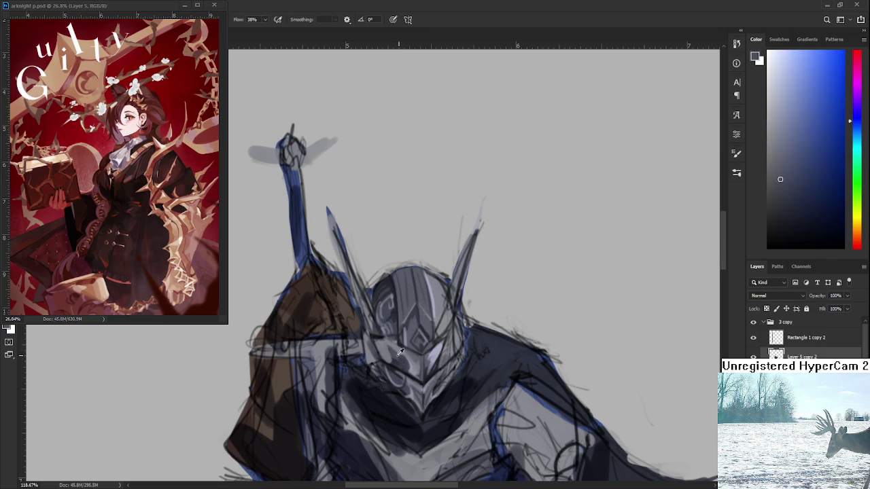
# Pick deeper shades across the lower face to darken the face plate.
pyautogui.keyDown('alt'); pyautogui.click(398, 351); pyautogui.keyUp('alt')
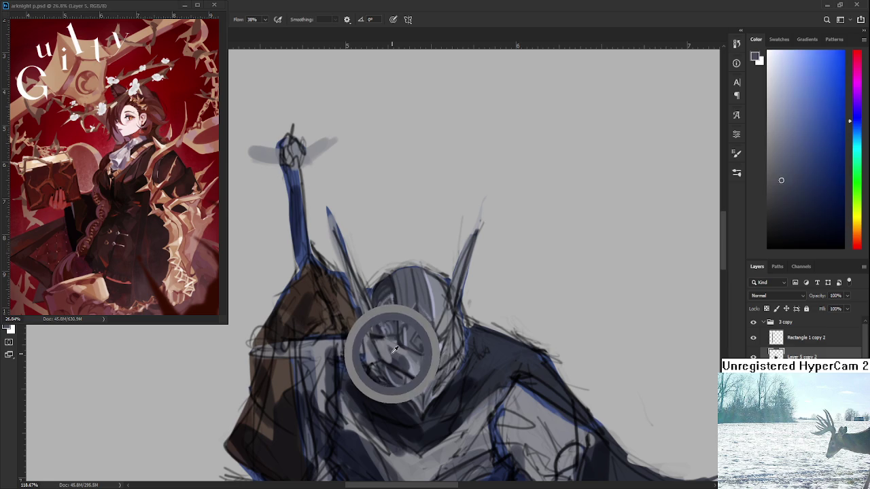
pyautogui.keyDown('alt'); pyautogui.click(394, 345); pyautogui.keyUp('alt')
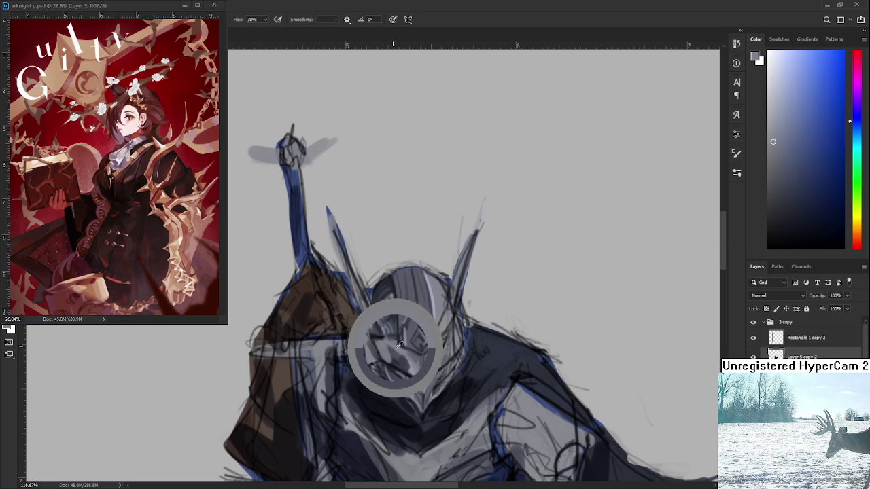
pyautogui.moveTo(394, 340); pyautogui.dragTo(396, 353)
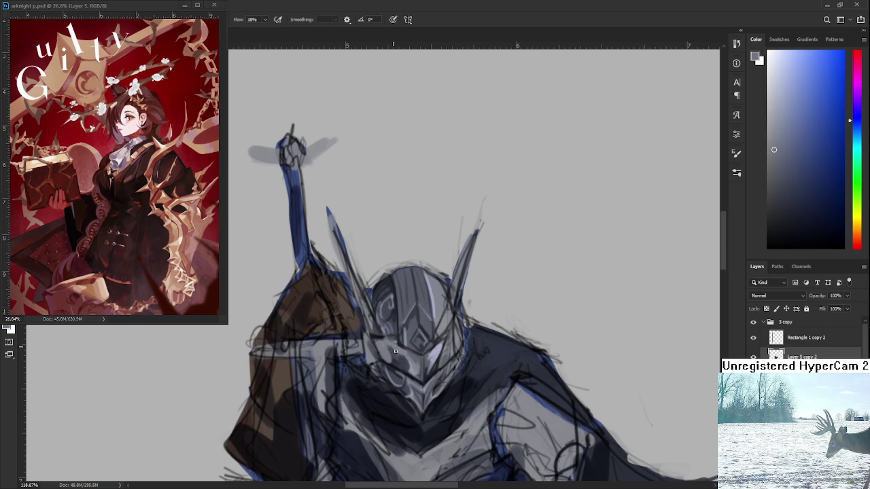
pyautogui.keyDown('alt'); pyautogui.click(399, 355); pyautogui.keyUp('alt')
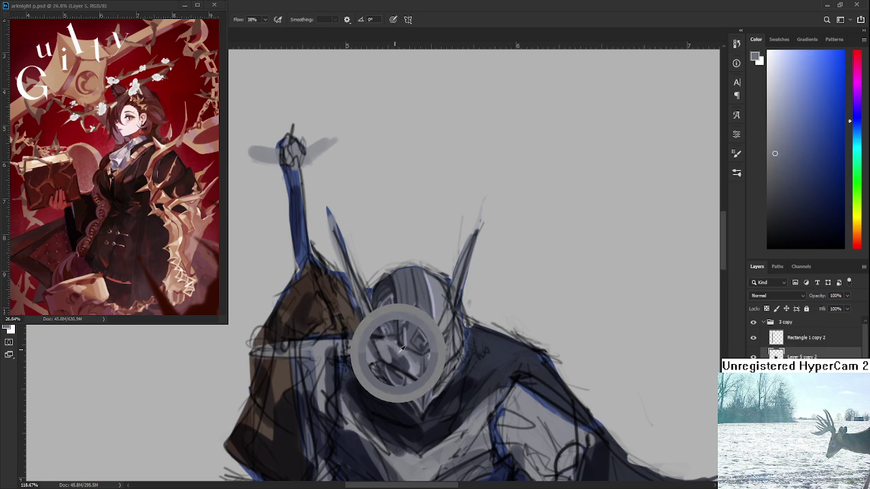
pyautogui.keyDown('alt'); pyautogui.click(397, 349); pyautogui.keyUp('alt')
pyautogui.moveTo(398, 350); pyautogui.dragTo(397, 348)
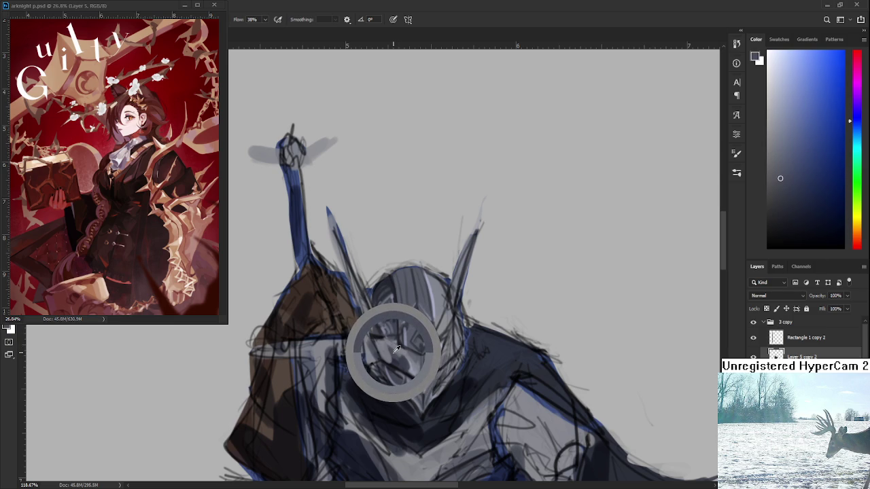
pyautogui.keyDown('alt'); pyautogui.click(397, 348); pyautogui.keyUp('alt')
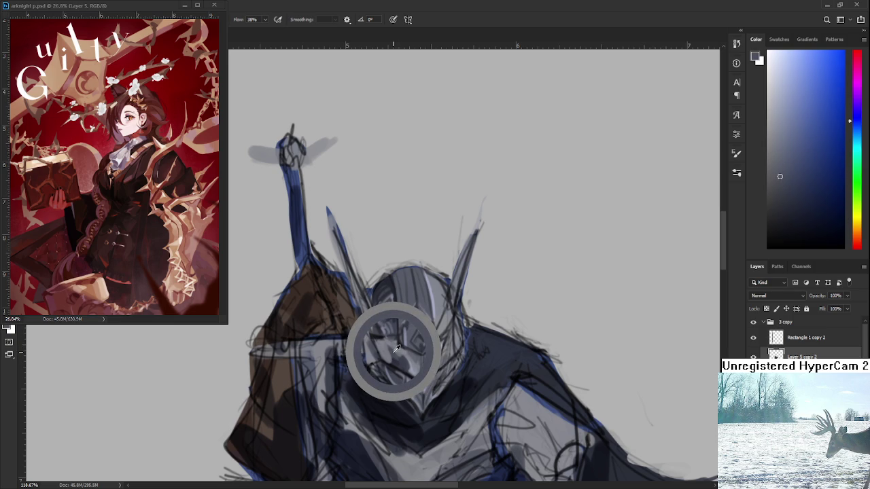
pyautogui.moveTo(397, 348); pyautogui.dragTo(379, 338)
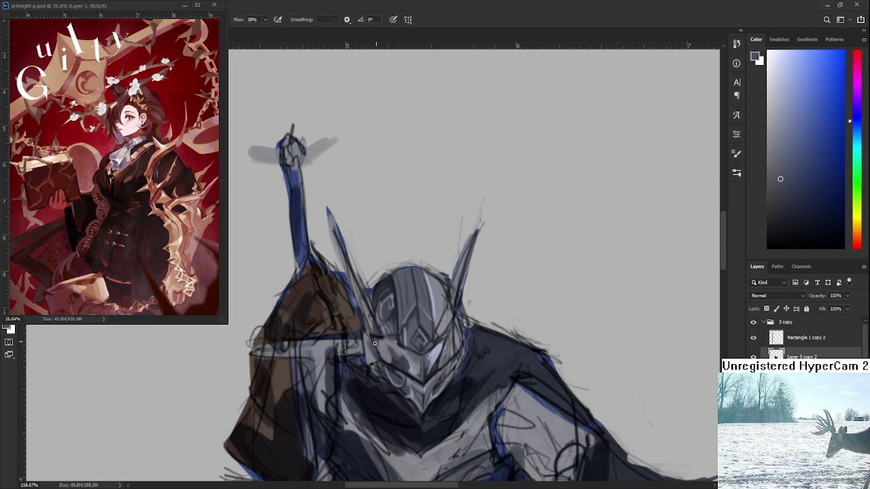
# Sample further light and dark face shades beside the crested visor.
pyautogui.keyDown('alt'); pyautogui.click(375, 342); pyautogui.keyUp('alt')
pyautogui.keyDown('alt'); pyautogui.click(373, 333); pyautogui.keyUp('alt')
pyautogui.keyDown('alt'); pyautogui.click(388, 345); pyautogui.keyUp('alt')
pyautogui.moveTo(388, 346); pyautogui.dragTo(375, 340)
pyautogui.click(383, 357)
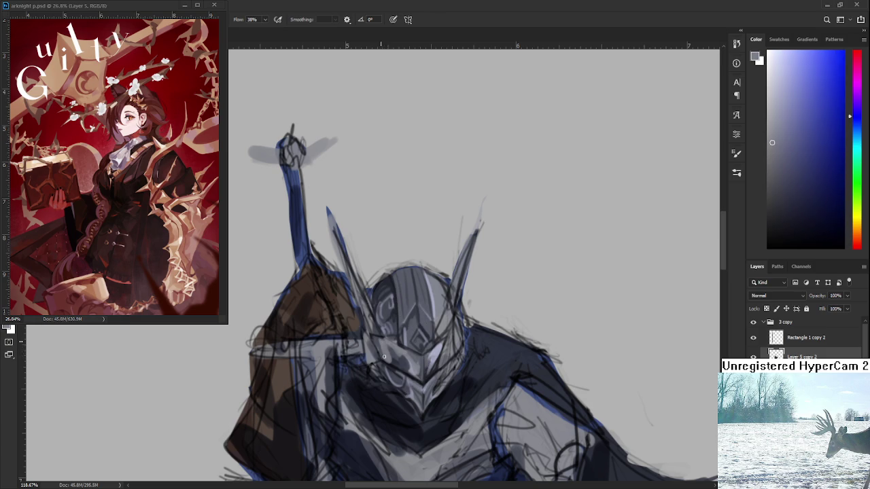
pyautogui.click(375, 337)
pyautogui.click(381, 341)
# Alternate darker and lighter bluish-greys from the lower helmet to deepen its shading.
pyautogui.click(381, 344)
pyautogui.moveTo(365, 361)
pyautogui.mouseDown()
pyautogui.moveTo(380, 334)
pyautogui.moveTo(384, 353)
pyautogui.mouseUp()
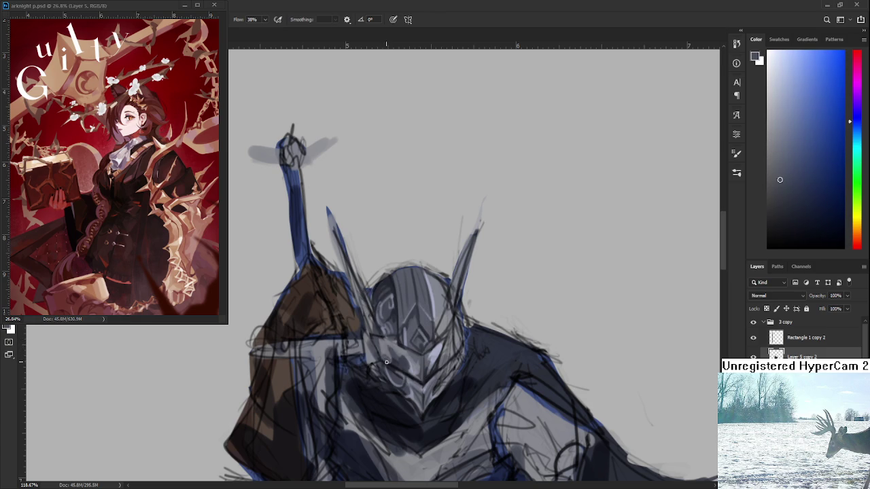
pyautogui.click(386, 351)
pyautogui.moveTo(391, 349); pyautogui.dragTo(387, 344)
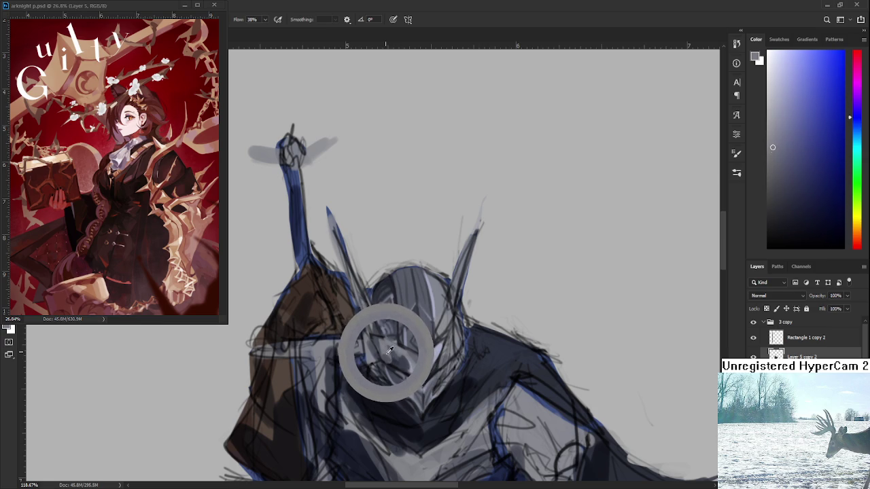
pyautogui.moveTo(387, 345); pyautogui.dragTo(388, 360)
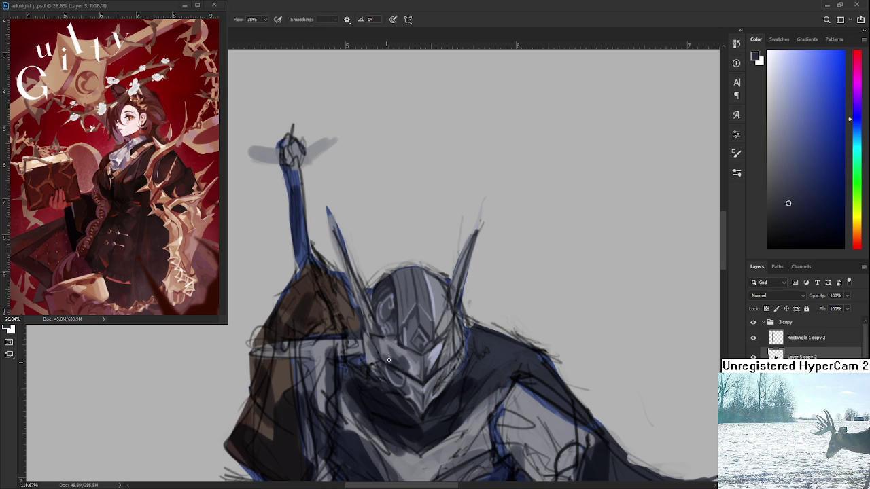
pyautogui.keyDown('alt'); pyautogui.click(385, 355); pyautogui.keyUp('alt')
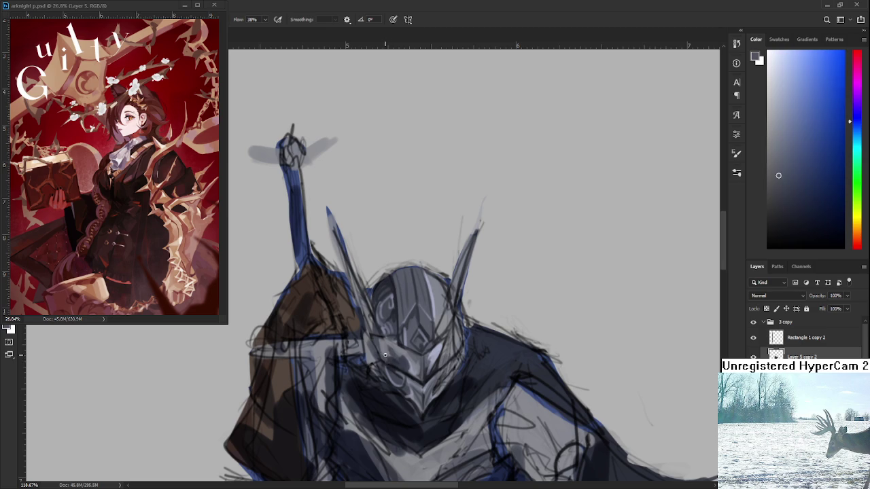
pyautogui.keyDown('alt'); pyautogui.click(391, 358); pyautogui.keyUp('alt')
pyautogui.keyDown('alt'); pyautogui.click(396, 362); pyautogui.keyUp('alt')
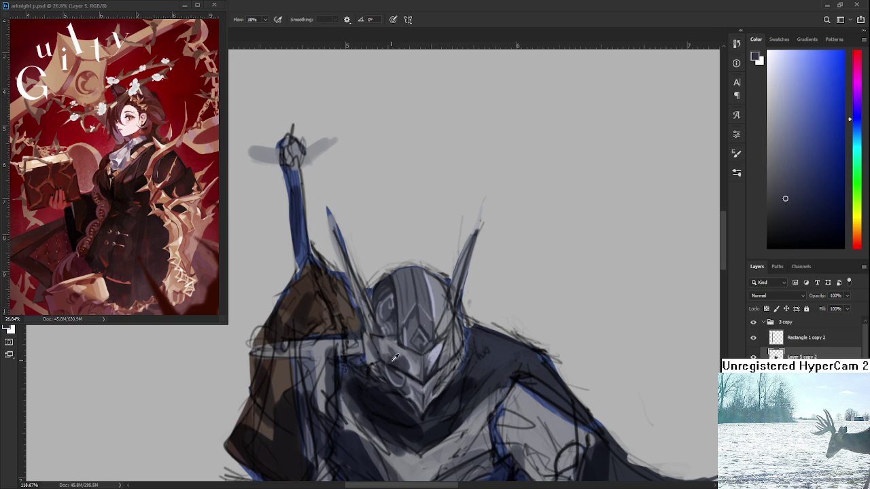
pyautogui.scroll(-3, 380, 359)
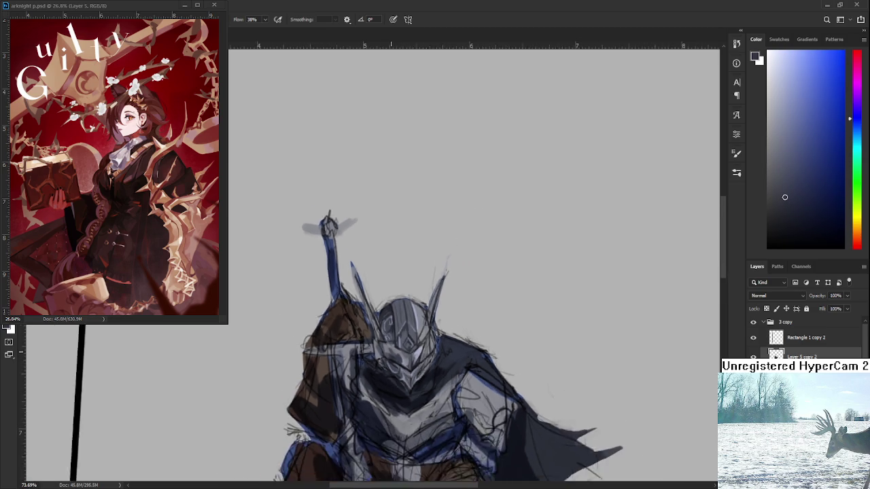
# Zoom in on the knight's face and paint a lighter grey stroke down the visor.
pyautogui.scroll(-2, 381, 359)
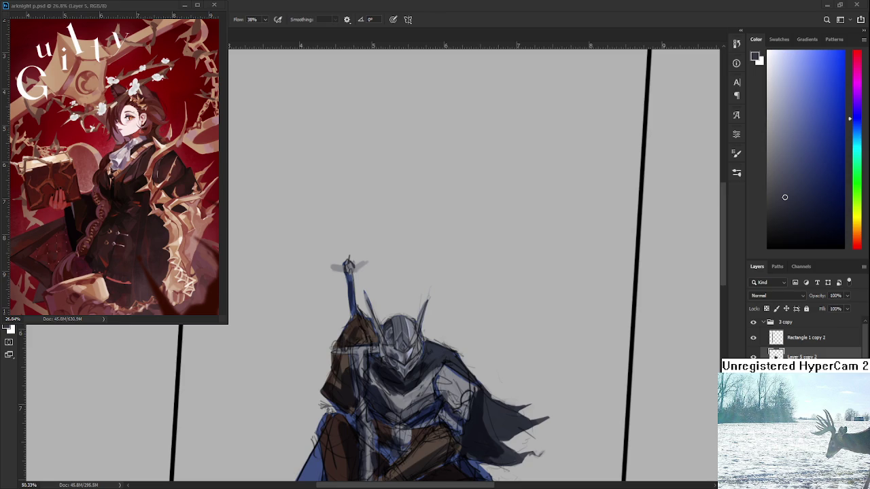
pyautogui.scroll(2, 399, 335)
pyautogui.scroll(2, 398, 335)
pyautogui.scroll(2, 399, 335)
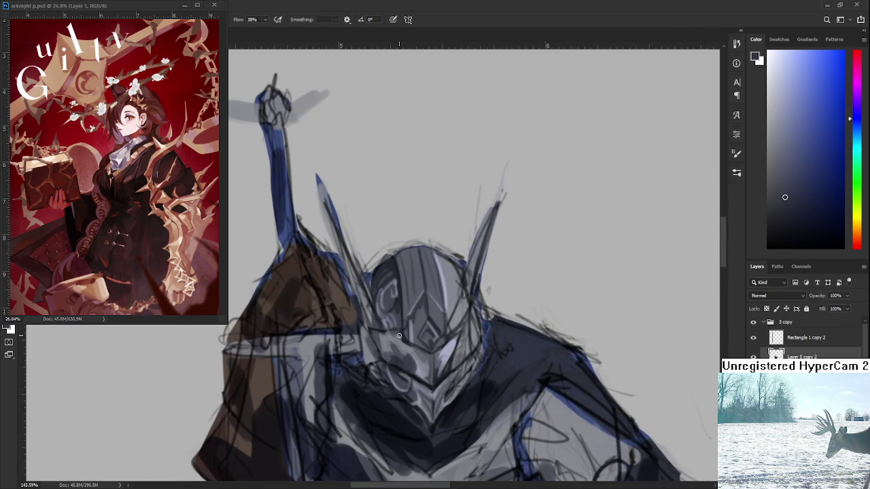
pyautogui.moveTo(412, 316); pyautogui.dragTo(368, 347)
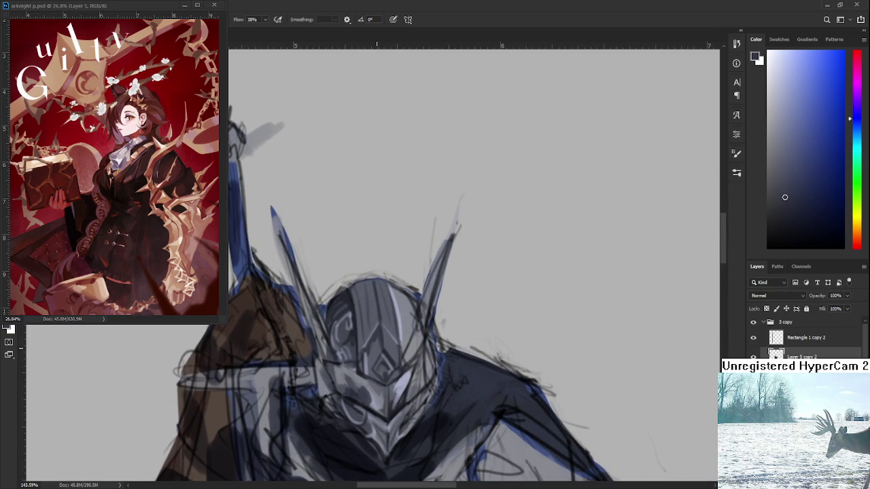
pyautogui.keyDown('alt'); pyautogui.click(367, 348); pyautogui.keyUp('alt')
pyautogui.keyDown('alt'); pyautogui.click(367, 360); pyautogui.keyUp('alt')
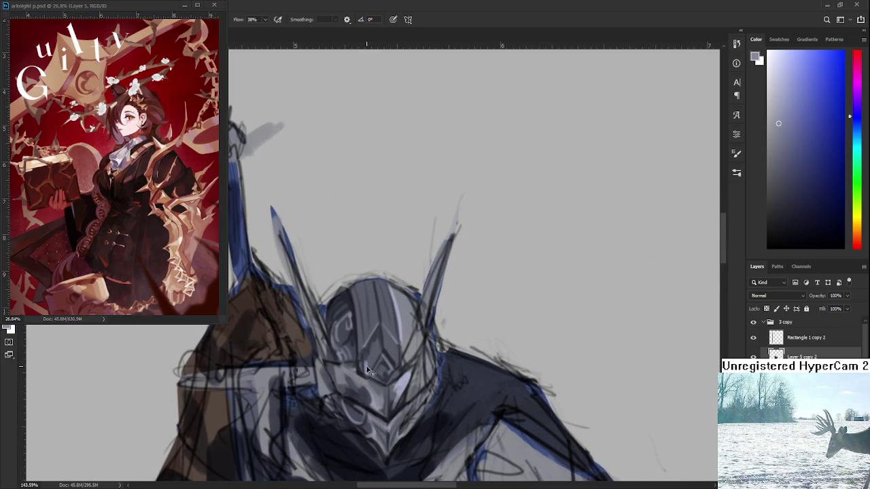
pyautogui.keyDown('alt'); pyautogui.click(368, 360); pyautogui.keyUp('alt')
pyautogui.moveTo(380, 330); pyautogui.dragTo(382, 346)
# Sample a lighter blue-grey and paint visor and ornament detail on the helmet.
pyautogui.scroll(-3, 395, 341)
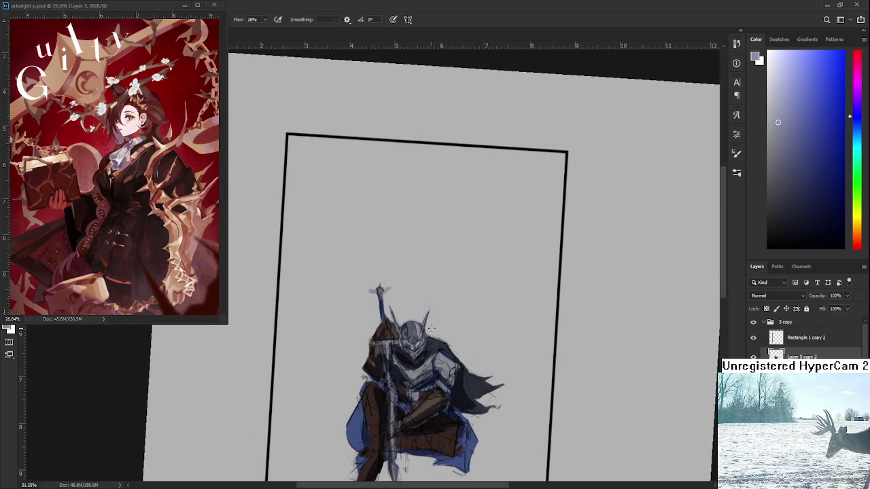
pyautogui.scroll(2, 405, 340)
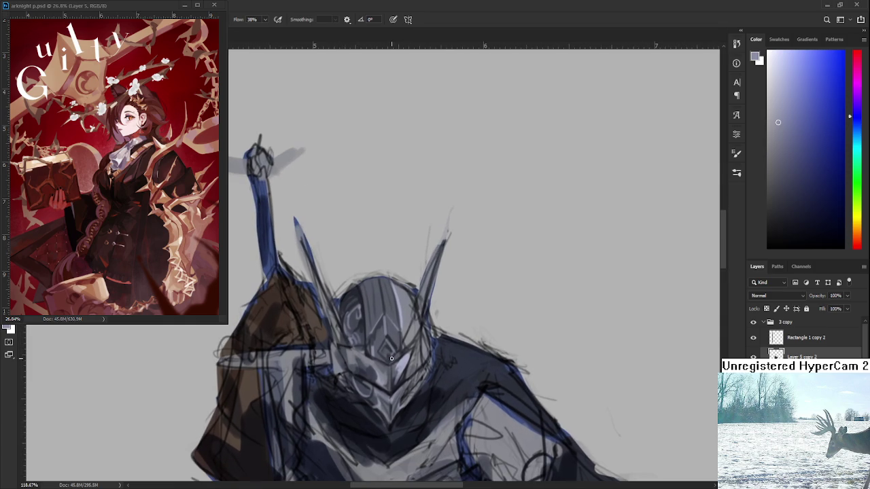
pyautogui.keyDown('alt'); pyautogui.click(359, 330); pyautogui.keyUp('alt')
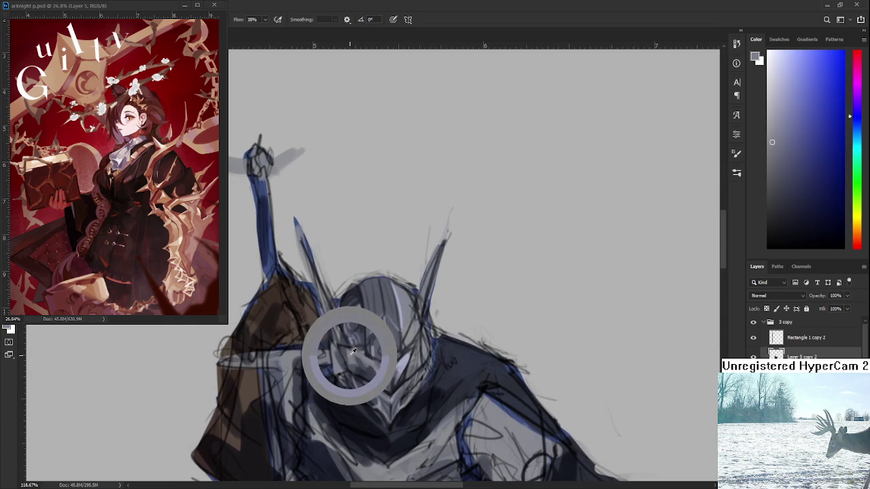
pyautogui.keyDown('alt'); pyautogui.click(360, 352); pyautogui.keyUp('alt')
pyautogui.keyDown('alt'); pyautogui.click(360, 352); pyautogui.keyUp('alt')
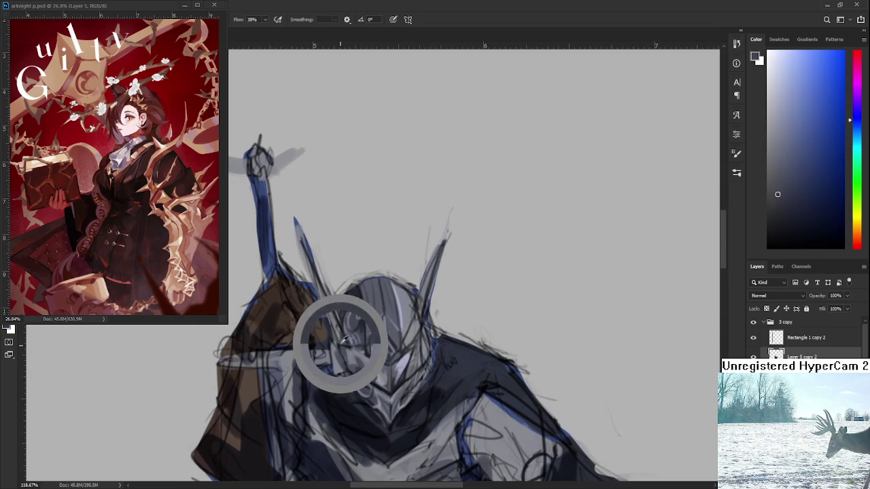
pyautogui.moveTo(360, 352); pyautogui.dragTo(344, 359)
# Alternate lighter and darker helmet greys to build up the face-plate detail.
pyautogui.keyDown('alt'); pyautogui.click(352, 347); pyautogui.keyUp('alt')
pyautogui.keyDown('alt'); pyautogui.click(346, 345); pyautogui.keyUp('alt')
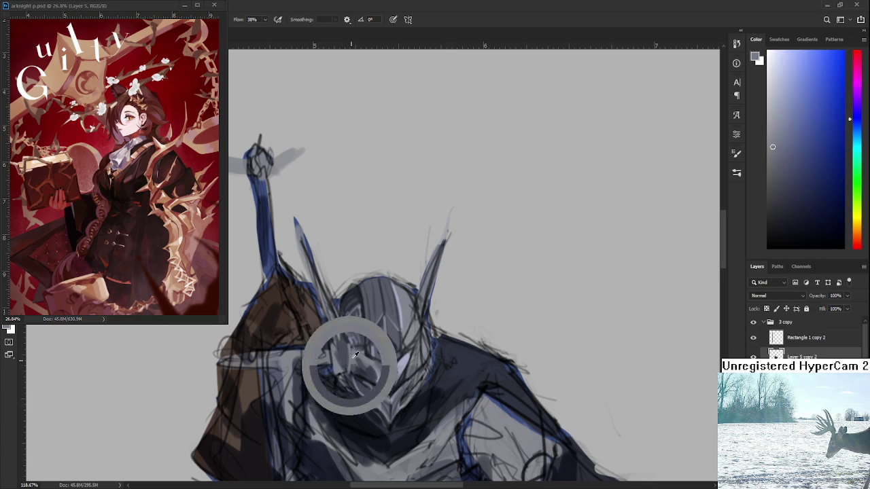
pyautogui.keyDown('alt'); pyautogui.click(350, 343); pyautogui.keyUp('alt')
pyautogui.keyDown('alt'); pyautogui.click(350, 346); pyautogui.keyUp('alt')
pyautogui.keyDown('alt'); pyautogui.click(354, 348); pyautogui.keyUp('alt')
pyautogui.keyDown('alt'); pyautogui.click(353, 346); pyautogui.keyUp('alt')
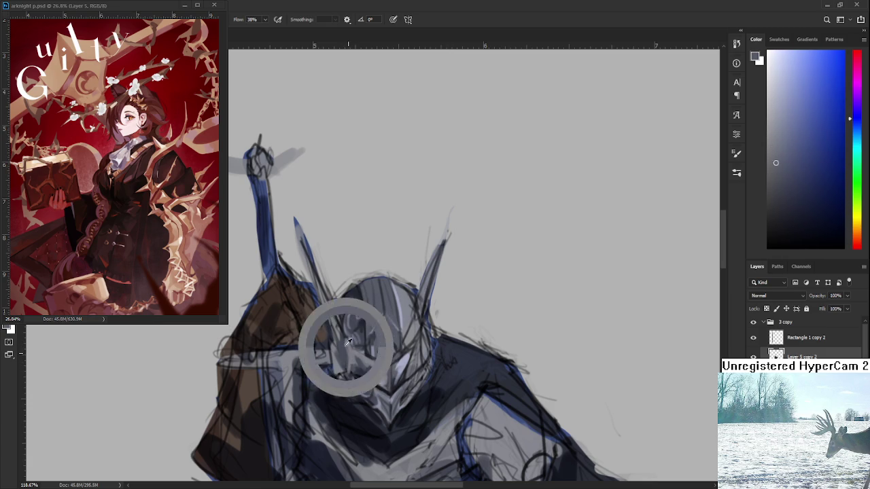
pyautogui.keyDown('alt'); pyautogui.click(352, 344); pyautogui.keyUp('alt')
pyautogui.keyDown('alt'); pyautogui.click(346, 345); pyautogui.keyUp('alt')
pyautogui.keyDown('alt'); pyautogui.click(351, 343); pyautogui.keyUp('alt')
pyautogui.keyDown('alt'); pyautogui.click(346, 343); pyautogui.keyUp('alt')
pyautogui.keyDown('alt'); pyautogui.click(346, 343); pyautogui.keyUp('alt')
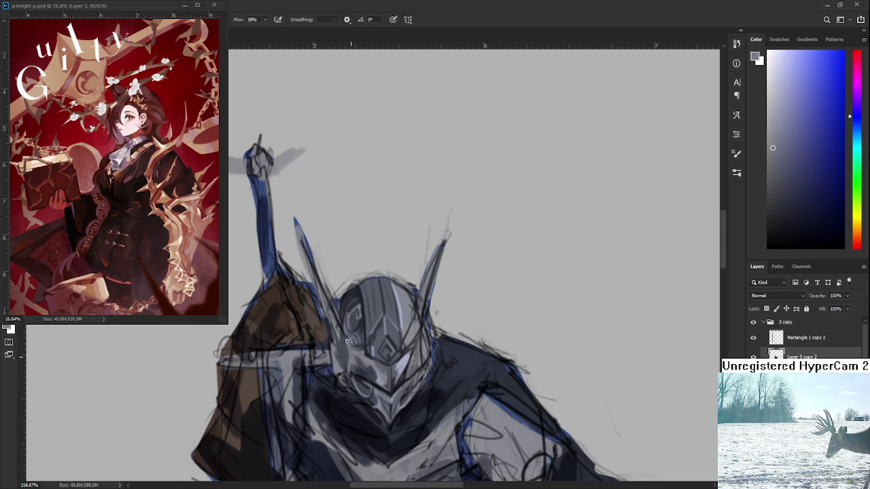
pyautogui.keyDown('alt'); pyautogui.click(350, 357); pyautogui.keyUp('alt')
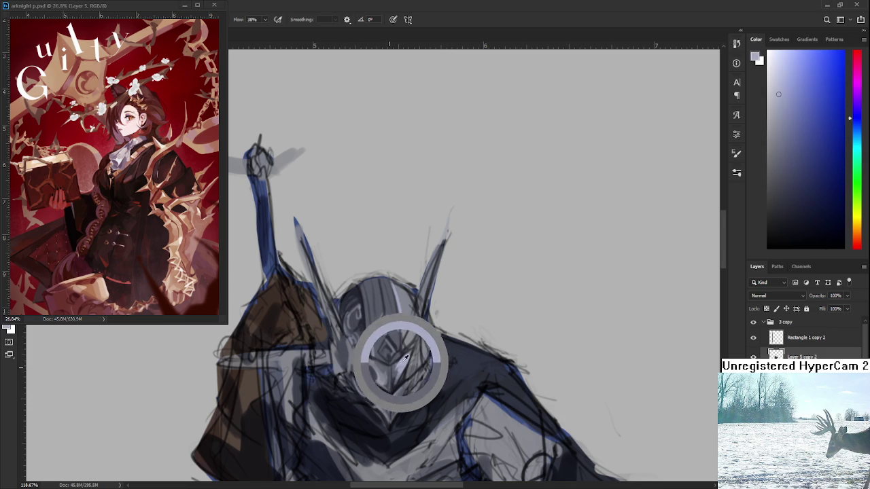
# Shift the view up and keep refining the face plate with sampled greys.
pyautogui.moveTo(360, 354); pyautogui.dragTo(347, 328)
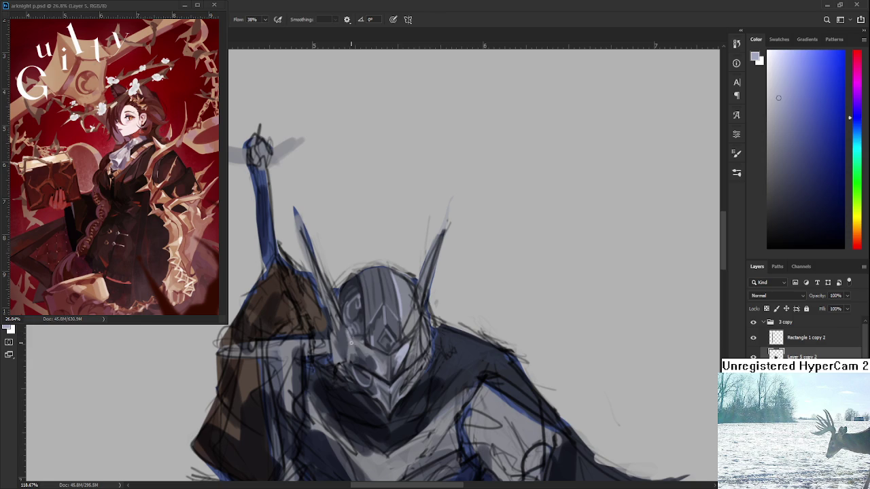
pyautogui.keyDown('alt'); pyautogui.click(353, 346); pyautogui.keyUp('alt')
pyautogui.keyDown('alt'); pyautogui.click(352, 343); pyautogui.keyUp('alt')
pyautogui.keyDown('alt'); pyautogui.click(351, 346); pyautogui.keyUp('alt')
pyautogui.keyDown('alt'); pyautogui.click(349, 352); pyautogui.keyUp('alt')
# Zoom to 143% and shade the helmet's left side with sampled grey-blue tones.
pyautogui.scroll(-5, 411, 333)
pyautogui.scroll(4, 378, 299)
pyautogui.scroll(2, 377, 299)
pyautogui.scroll(2, 375, 362)
pyautogui.keyDown('alt'); pyautogui.click(358, 343); pyautogui.keyUp('alt')
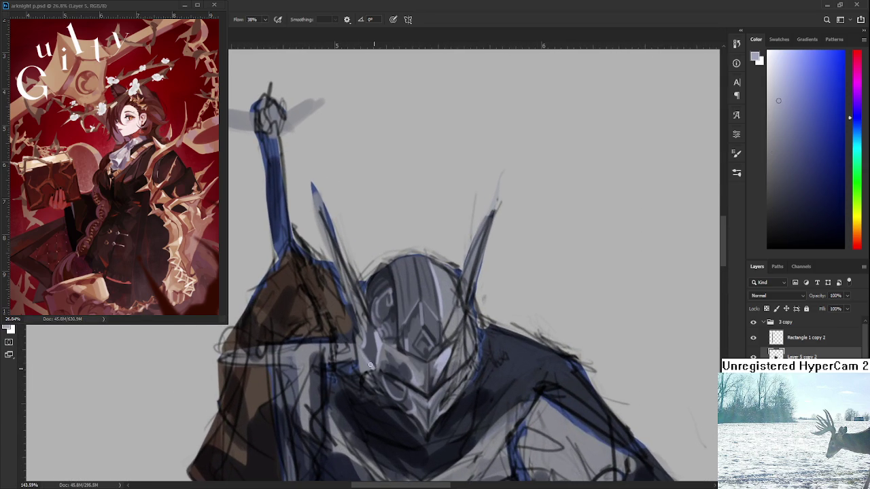
pyautogui.keyDown('alt'); pyautogui.click(367, 356); pyautogui.keyUp('alt')
pyautogui.keyDown('alt'); pyautogui.click(375, 356); pyautogui.keyUp('alt')
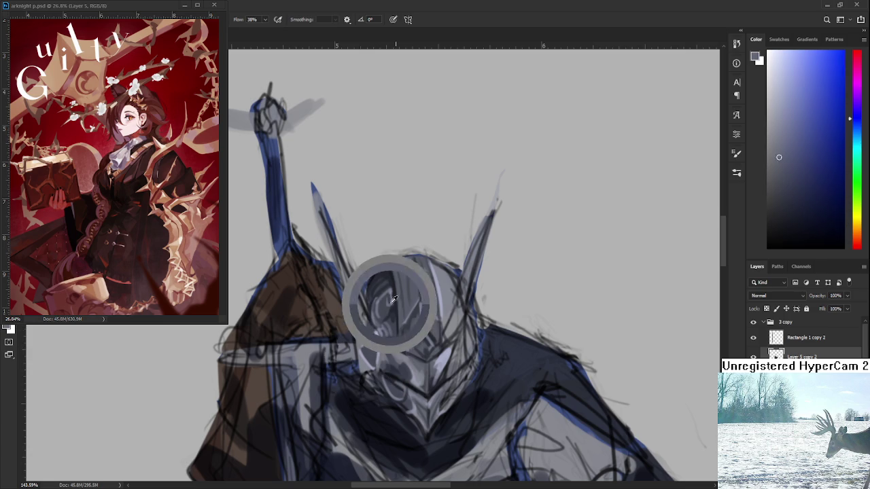
pyautogui.keyDown('alt'); pyautogui.click(373, 352); pyautogui.keyUp('alt')
pyautogui.keyDown('alt'); pyautogui.click(375, 354); pyautogui.keyUp('alt')
pyautogui.keyDown('alt'); pyautogui.click(374, 354); pyautogui.keyUp('alt')
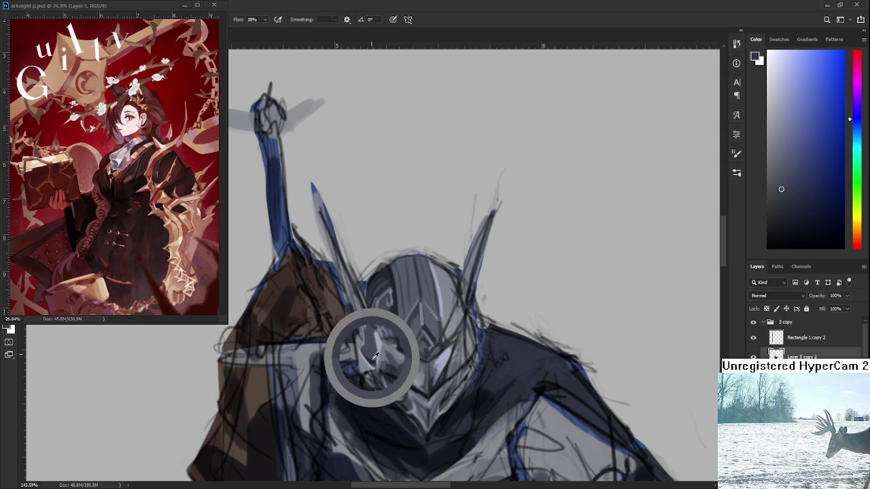
pyautogui.moveTo(374, 353); pyautogui.dragTo(373, 352)
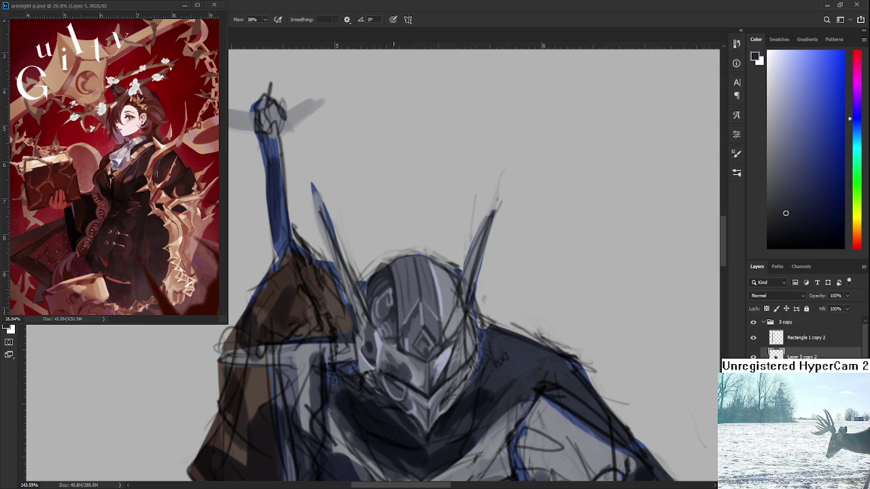
# Paint darker blue-grey shading near the top of the helmet.
pyautogui.moveTo(377, 307)
pyautogui.mouseDown()
pyautogui.moveTo(400, 260)
pyautogui.moveTo(393, 275)
pyautogui.mouseUp()
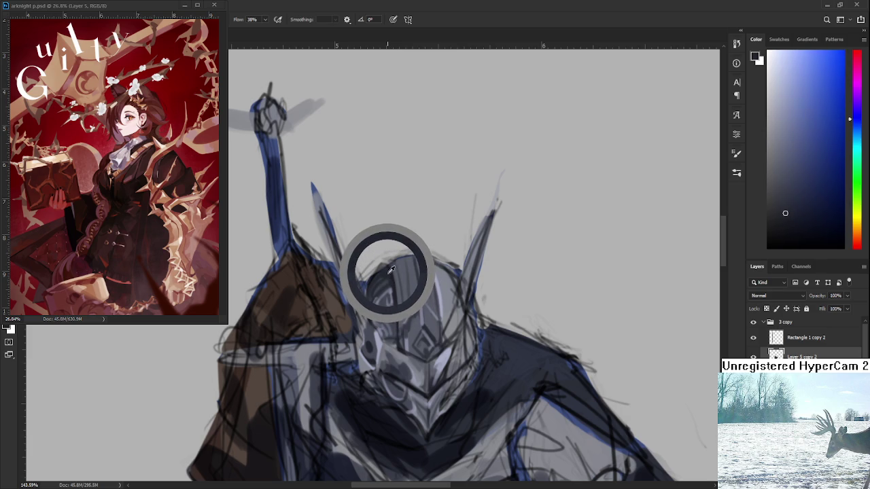
pyautogui.keyDown('alt'); pyautogui.click(391, 273); pyautogui.keyUp('alt')
pyautogui.keyDown('alt'); pyautogui.click(391, 273); pyautogui.keyUp('alt')
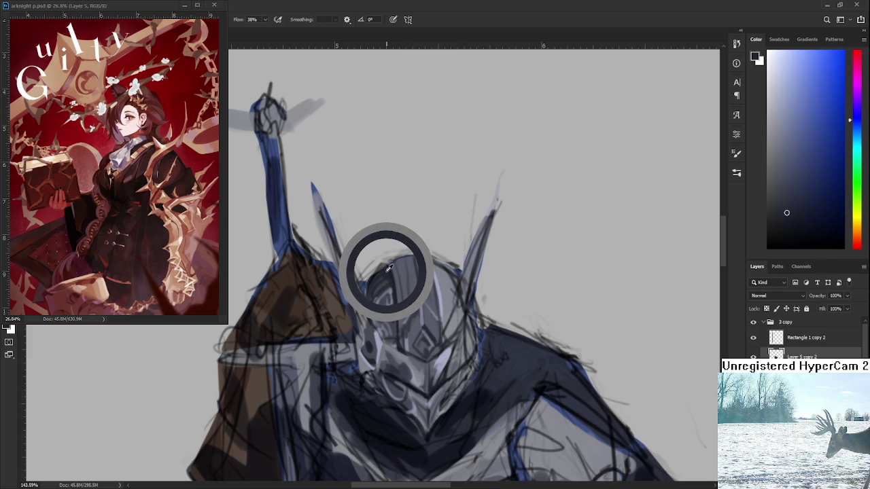
pyautogui.moveTo(389, 269); pyautogui.dragTo(379, 277)
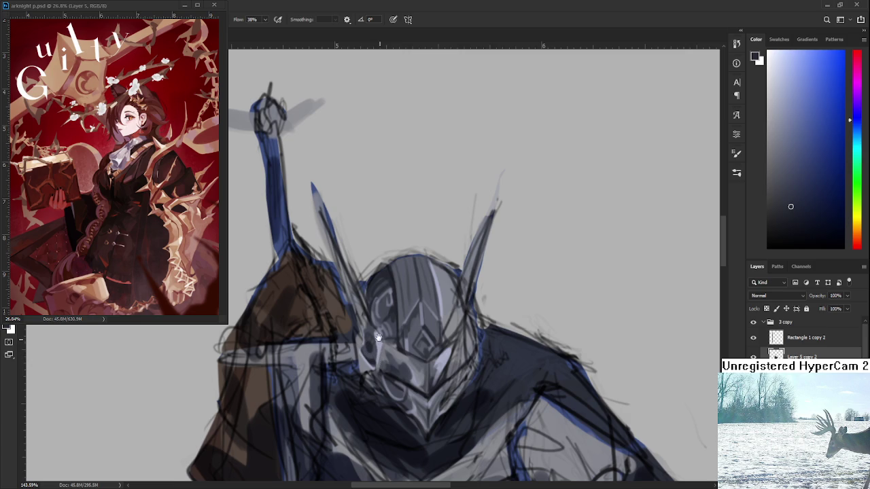
# Recentre on the helmet and refine its highlights with lighter and darker greys.
pyautogui.moveTo(379, 339); pyautogui.dragTo(373, 340)
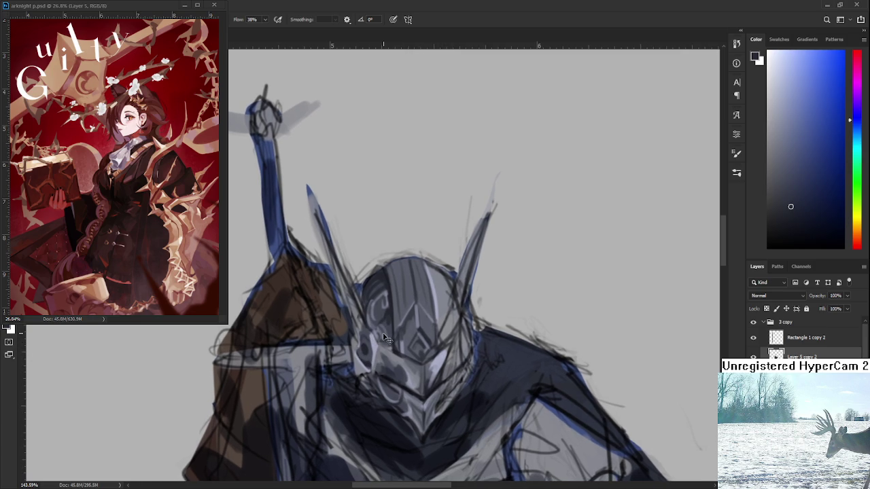
pyautogui.keyDown('alt'); pyautogui.click(367, 343); pyautogui.keyUp('alt')
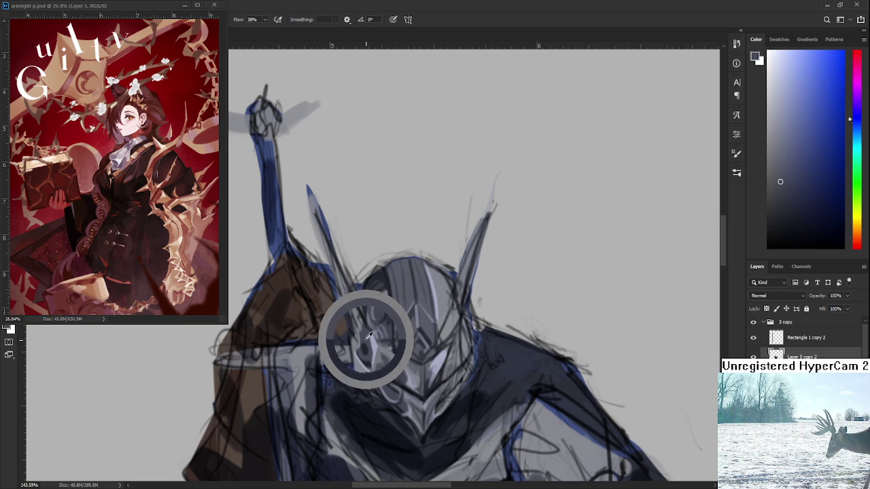
pyautogui.keyDown('alt'); pyautogui.click(365, 347); pyautogui.keyUp('alt')
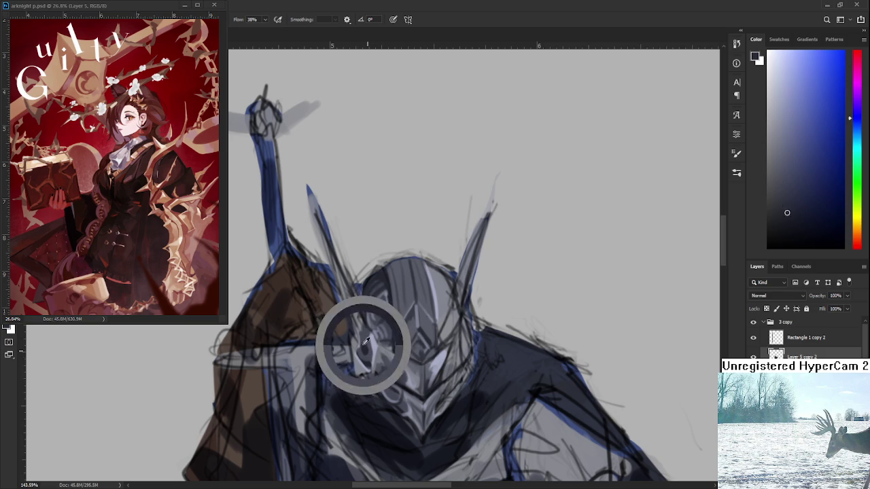
pyautogui.keyDown('alt'); pyautogui.click(367, 348); pyautogui.keyUp('alt')
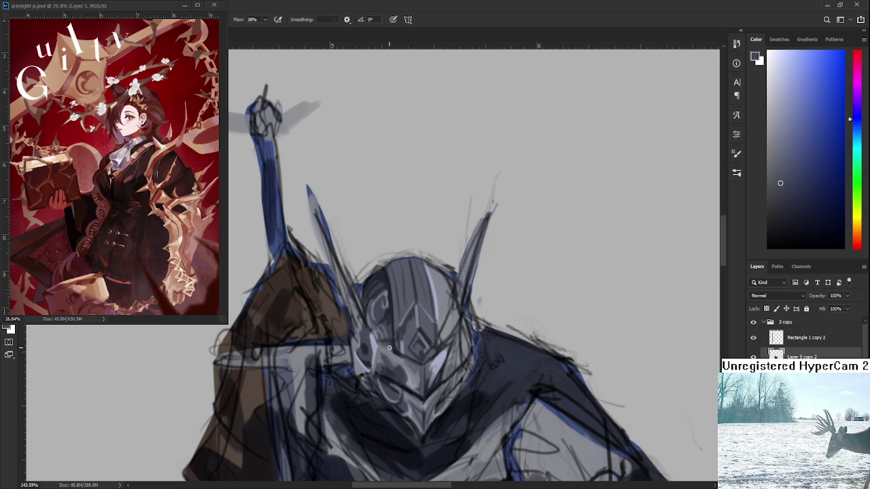
pyautogui.scroll(2, 370, 333)
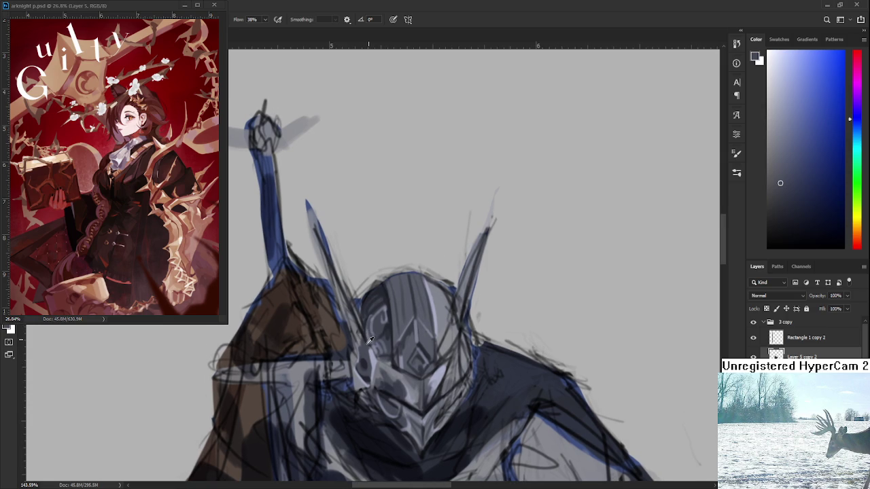
pyautogui.keyDown('alt'); pyautogui.click(367, 358); pyautogui.keyUp('alt')
# Resize the brush with the bracket keys, then zoom out to view the whole knight.
pyautogui.press(']')
pyautogui.press('[')
pyautogui.scroll(-2, 472, 357)
pyautogui.scroll(-2, 474, 355)
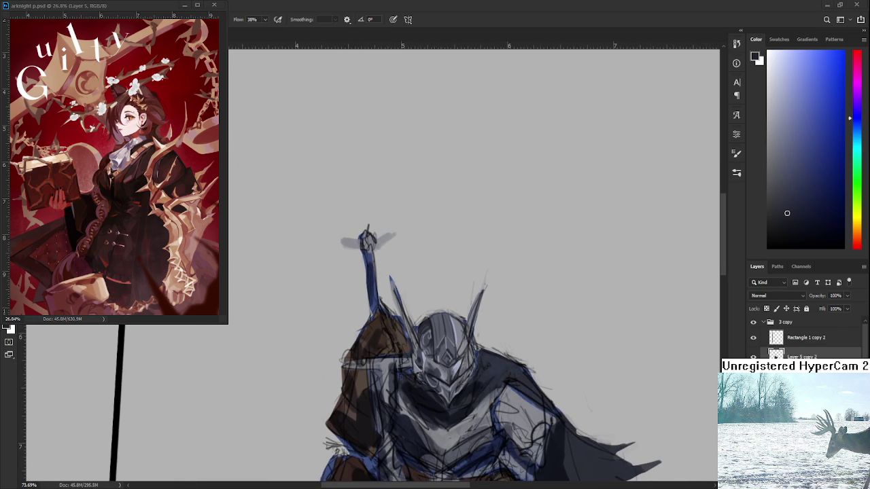